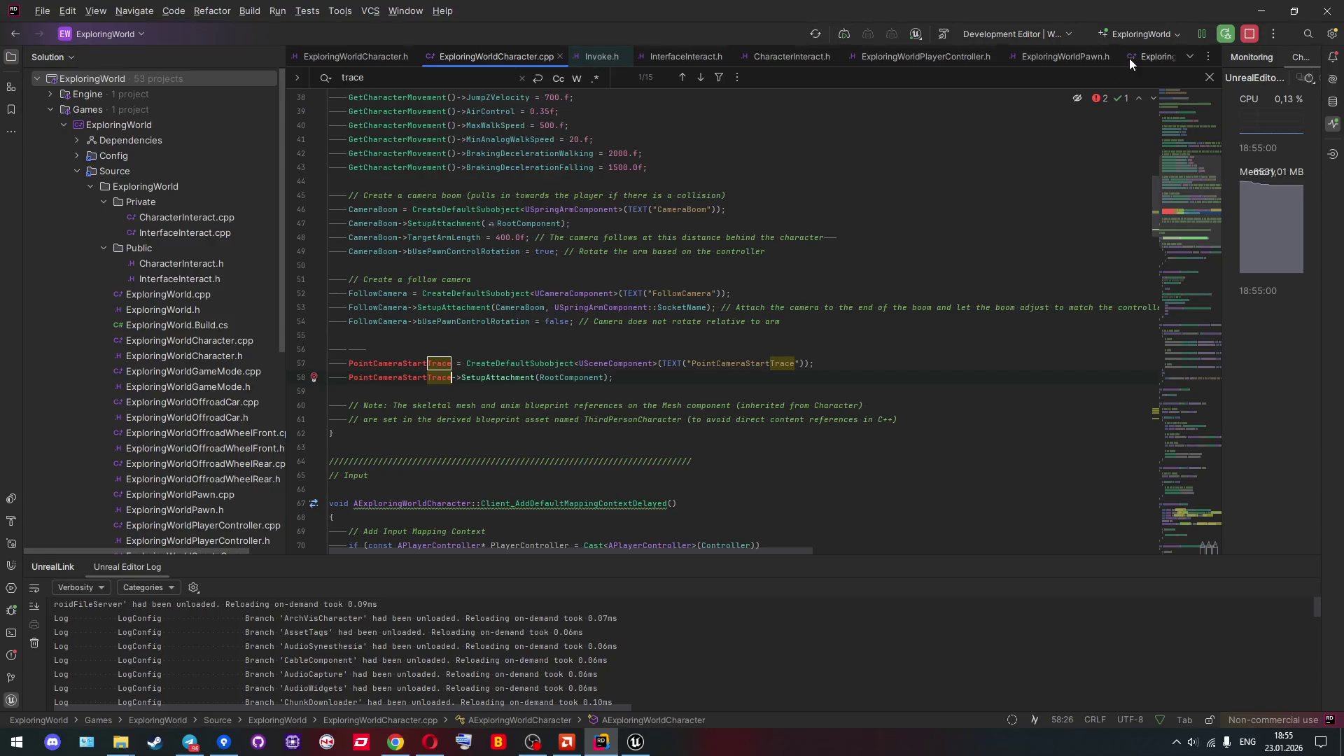
Review ExploringWorldPawn.h's brake-light and PointCharacterSits declarations and copy the seat-point UPROPERTY lines.
scroll(1128, 58, down, 3)
click(879, 56)
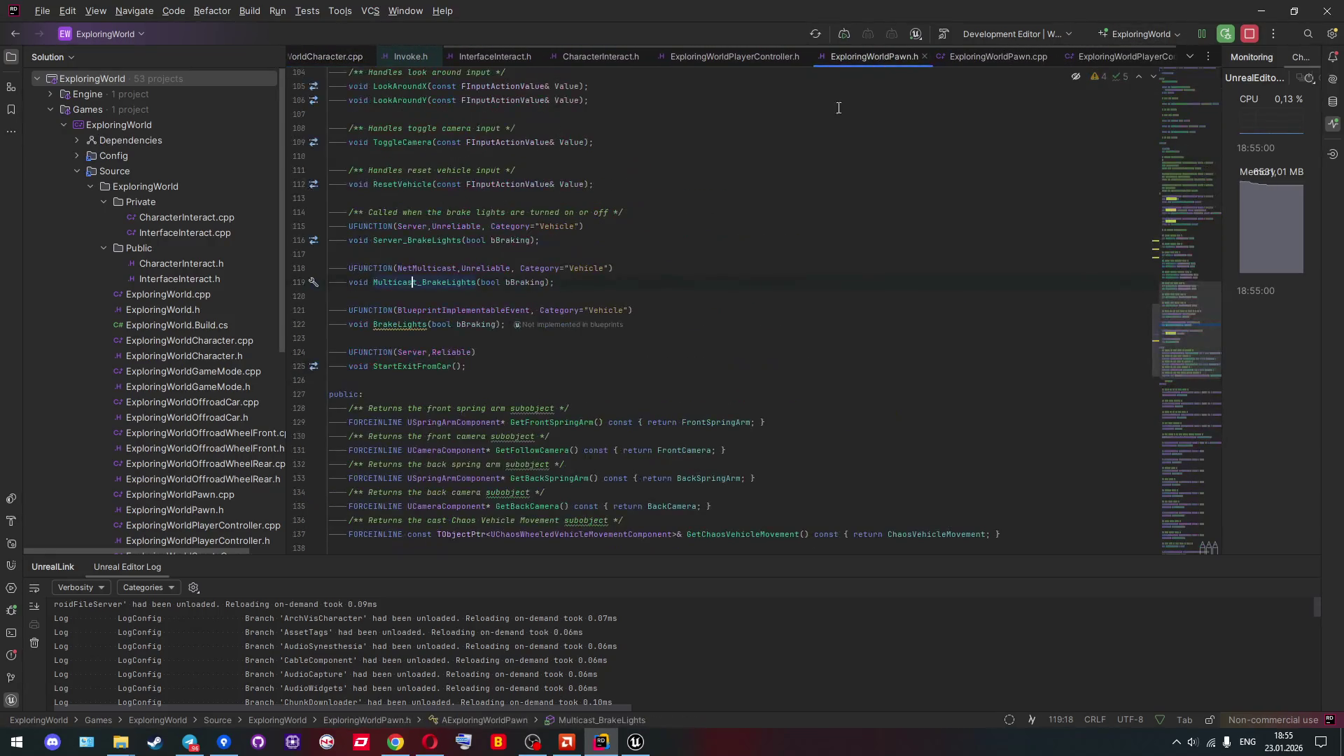
scroll(650, 346, down, 10)
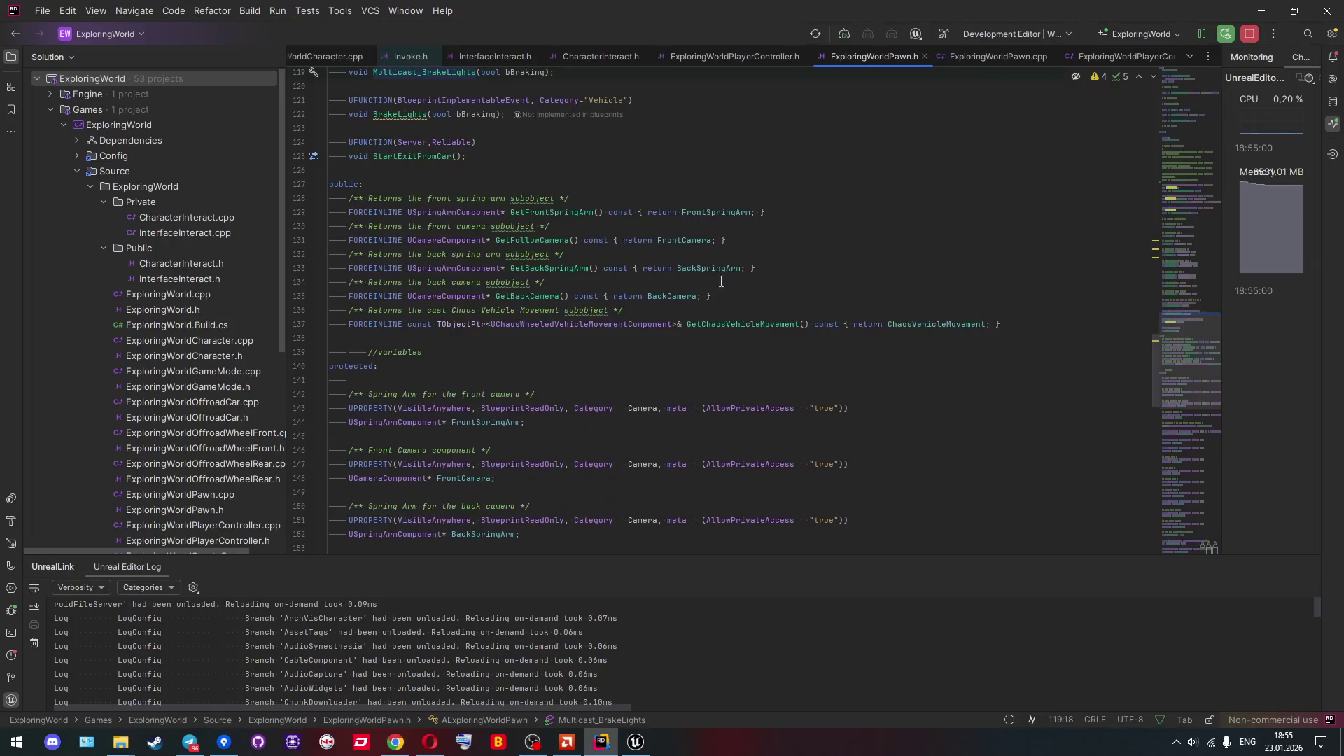
scroll(728, 315, down, 15)
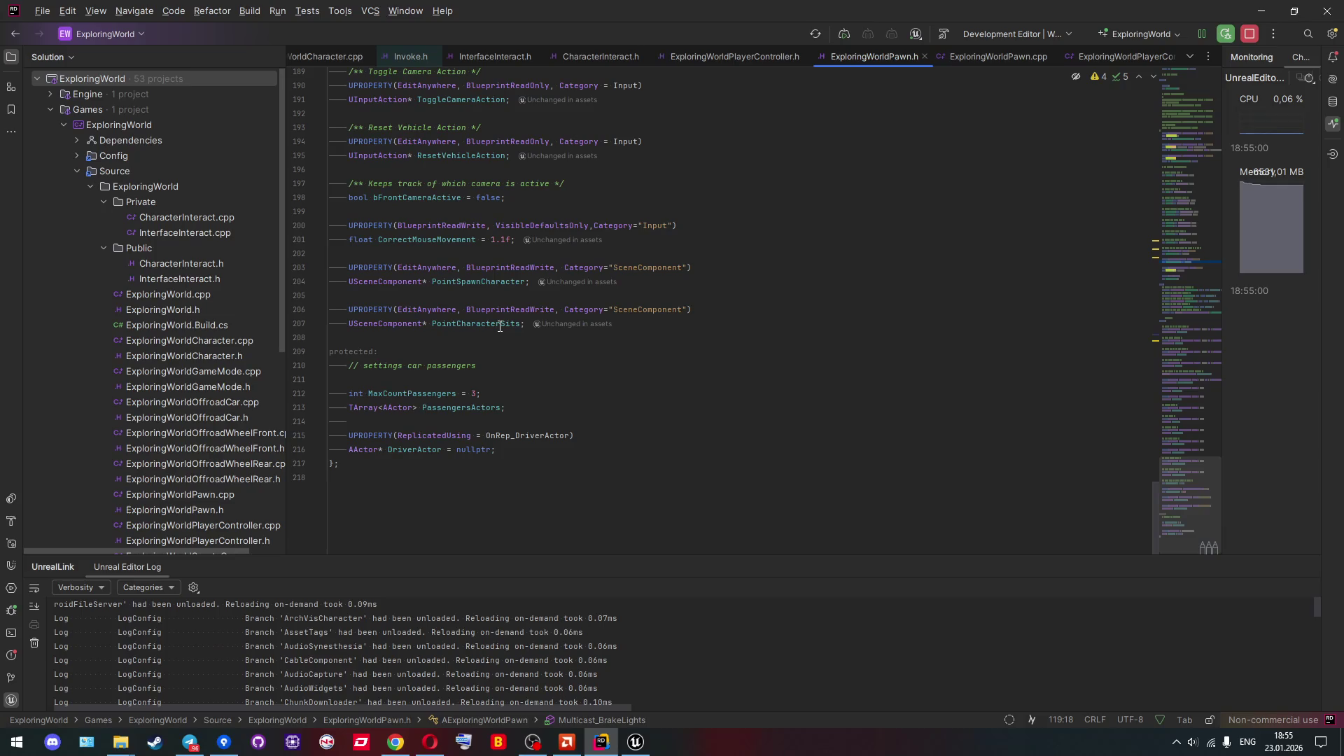
mouse_move(500, 326)
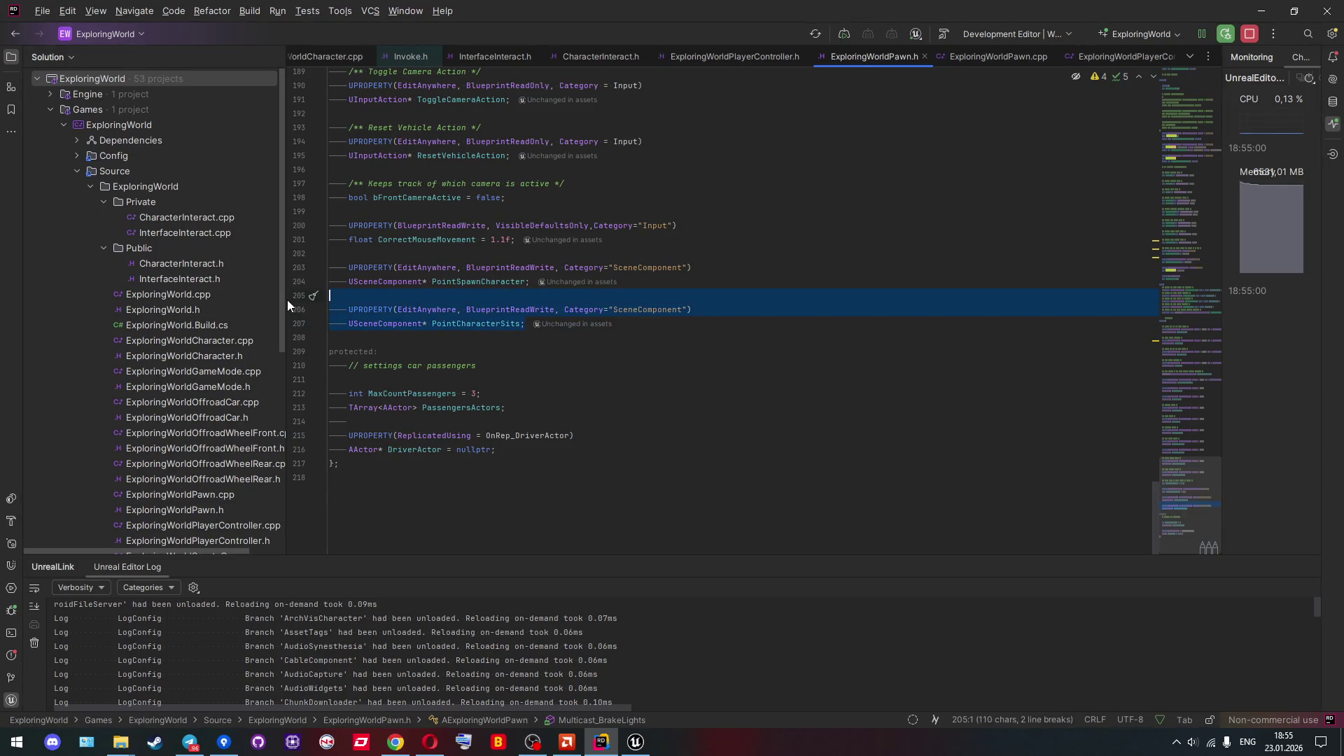
scroll(700, 77, up, 7)
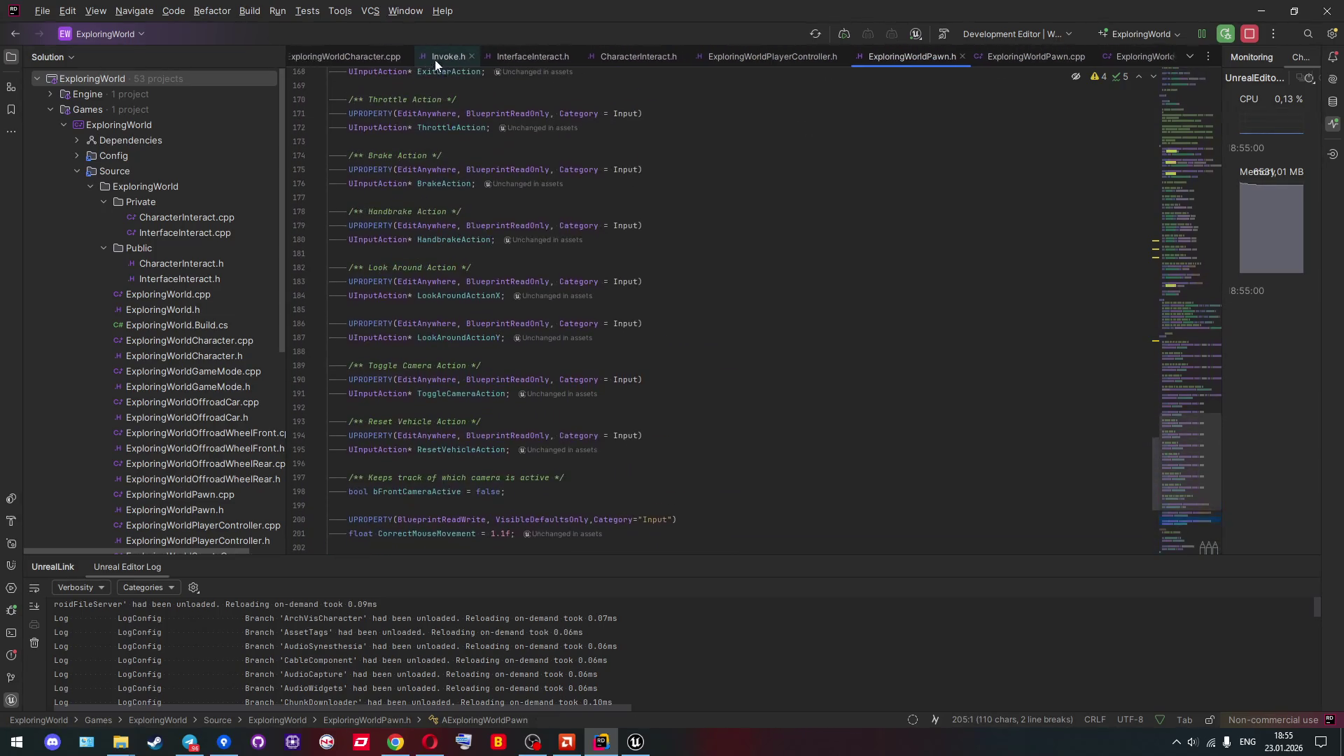
scroll(434, 60, up, 3)
Paste the USceneComponent UPROPERTY under protected: in ExploringWorldCharacter.h, removing the extra blank line.
click(396, 58)
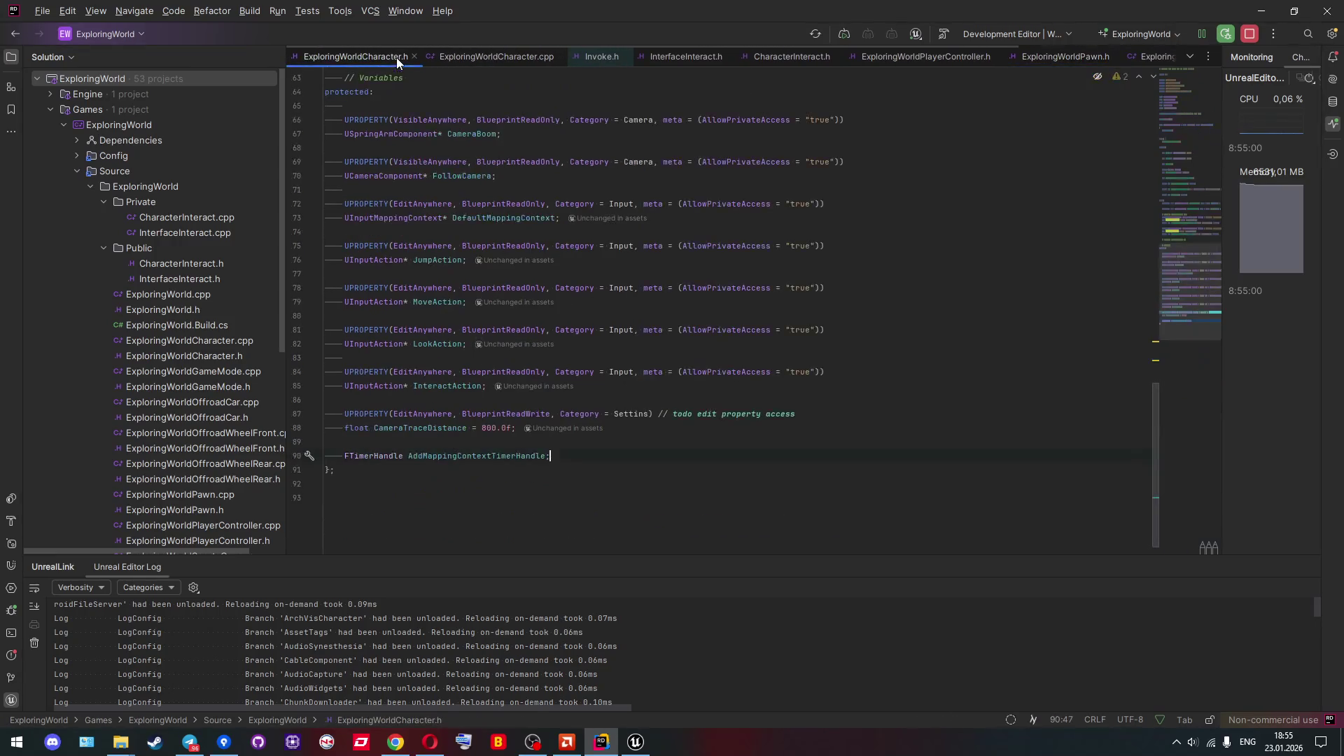
scroll(430, 280, up, 2)
scroll(429, 294, up, 3)
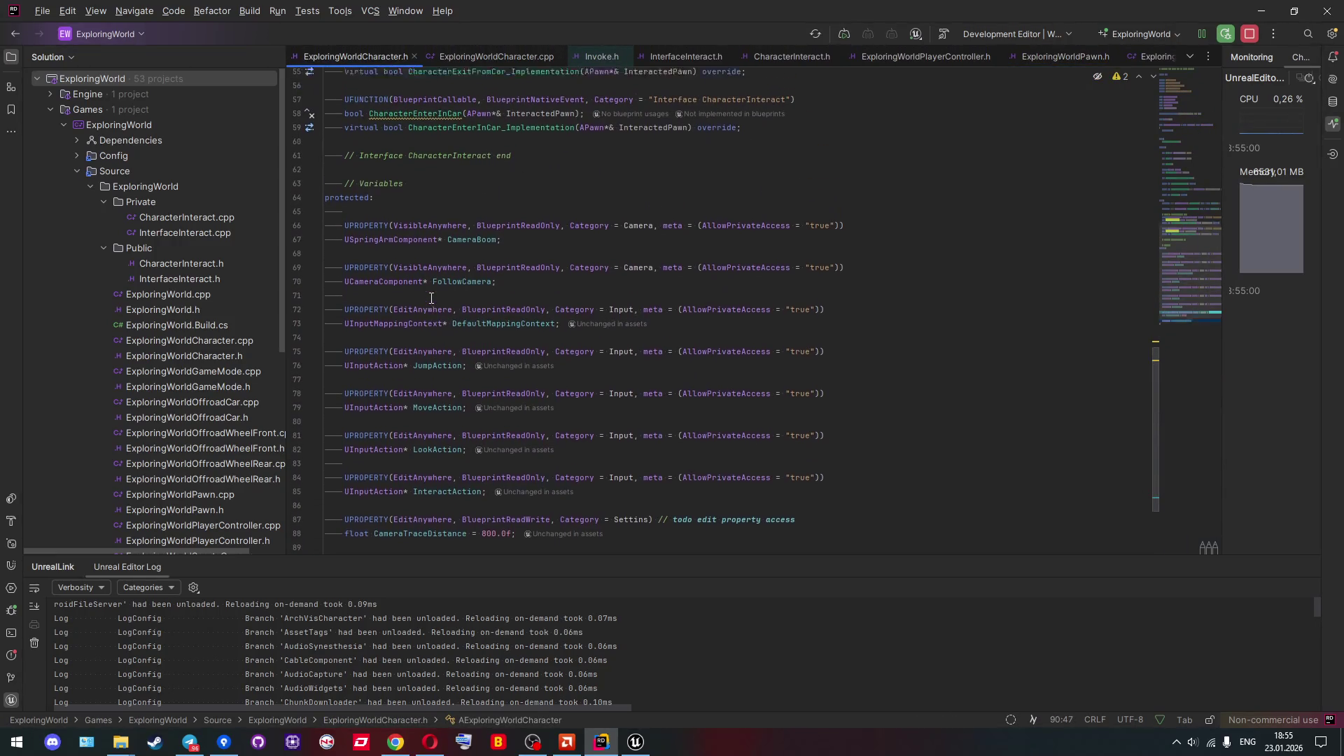
click(392, 274)
key(ctrl+v)
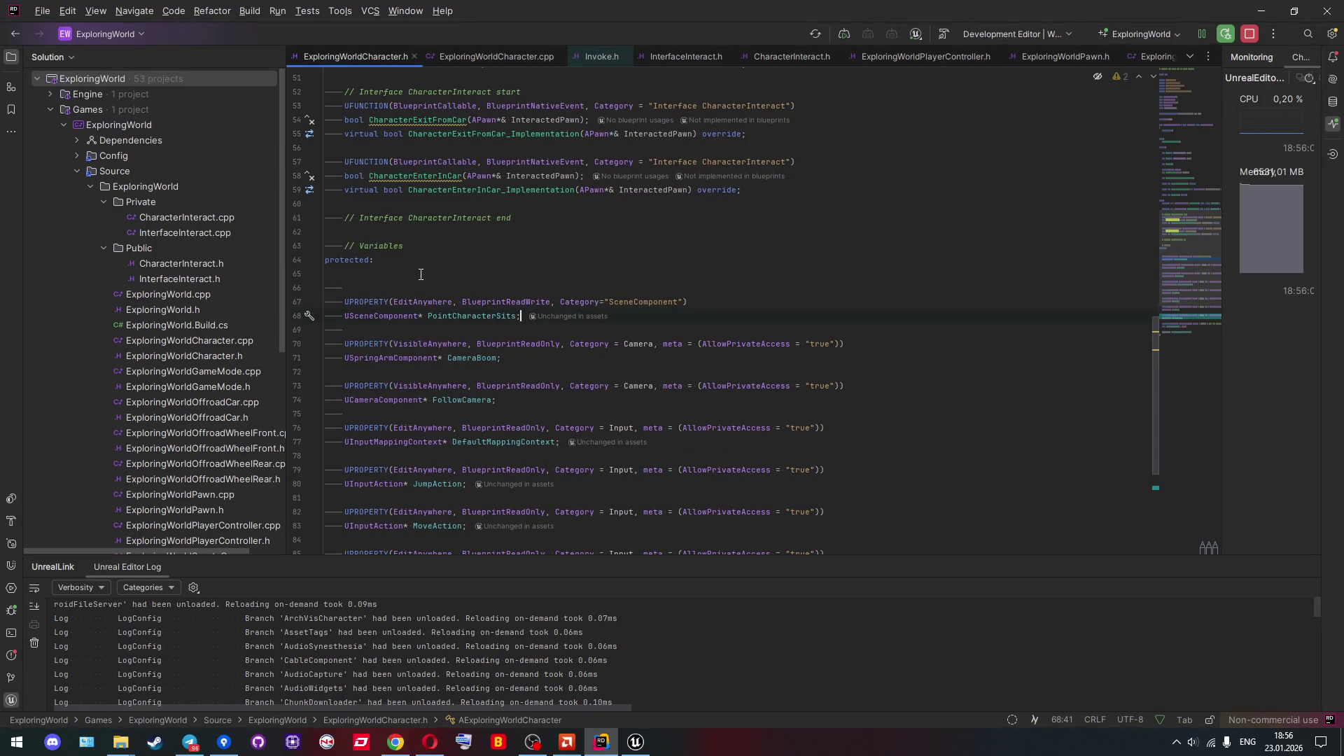
key(BackSpace)
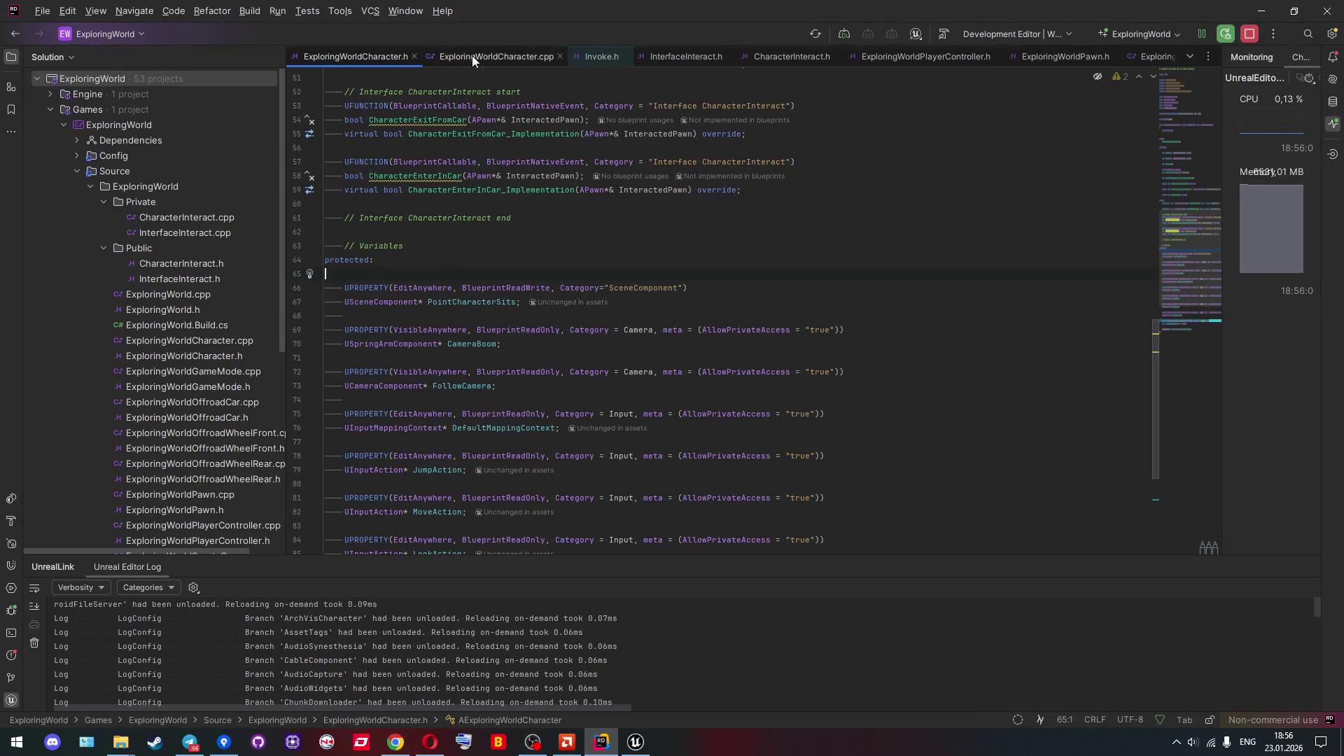
Compare the new PointCameraStartTrace declaration against ExploringWorldCharacter.cpp's CreateDefaultSubobject setup.
click(472, 56)
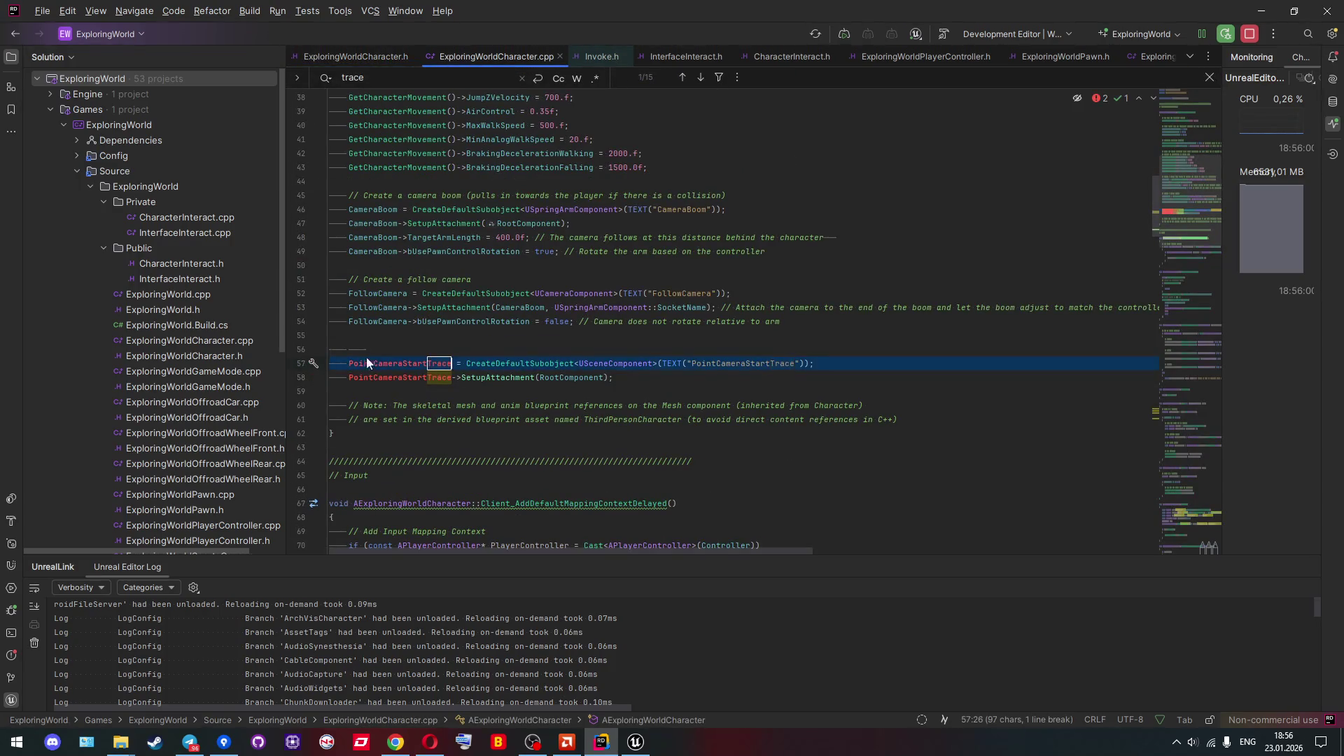
click(372, 57)
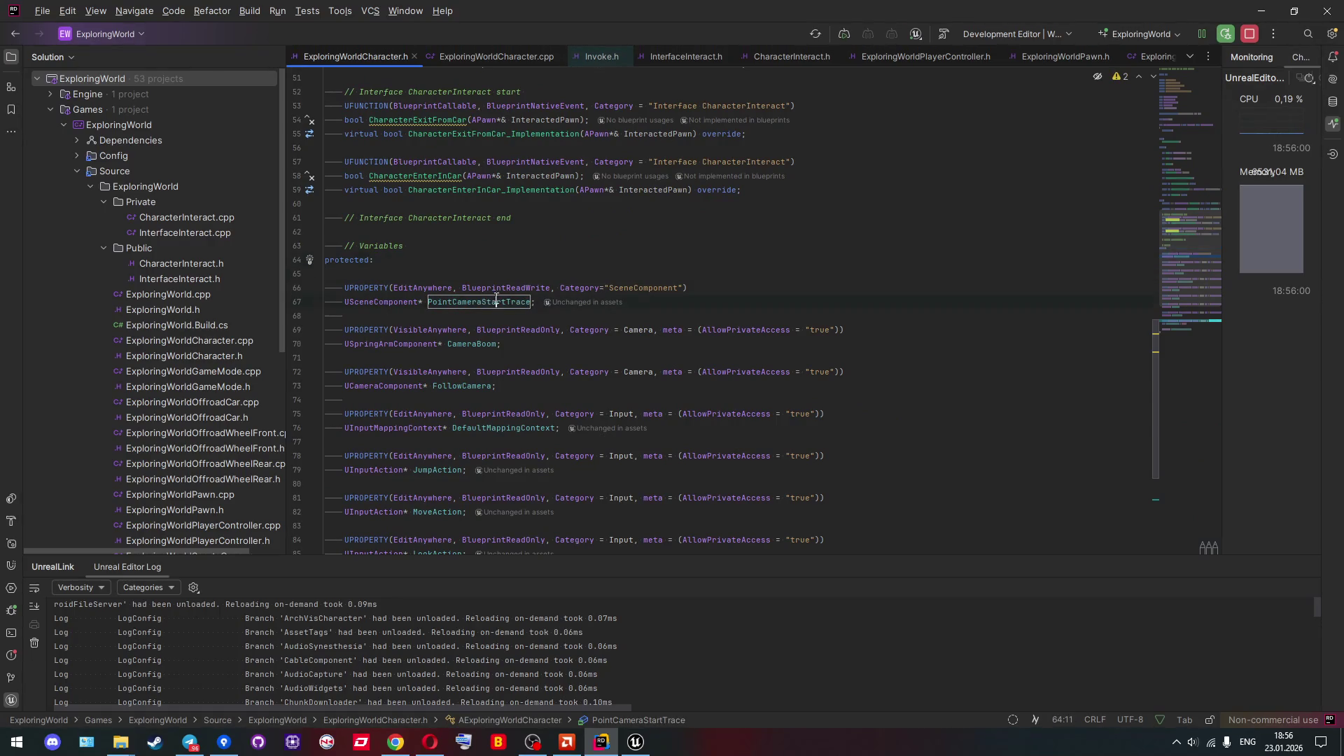
click(478, 60)
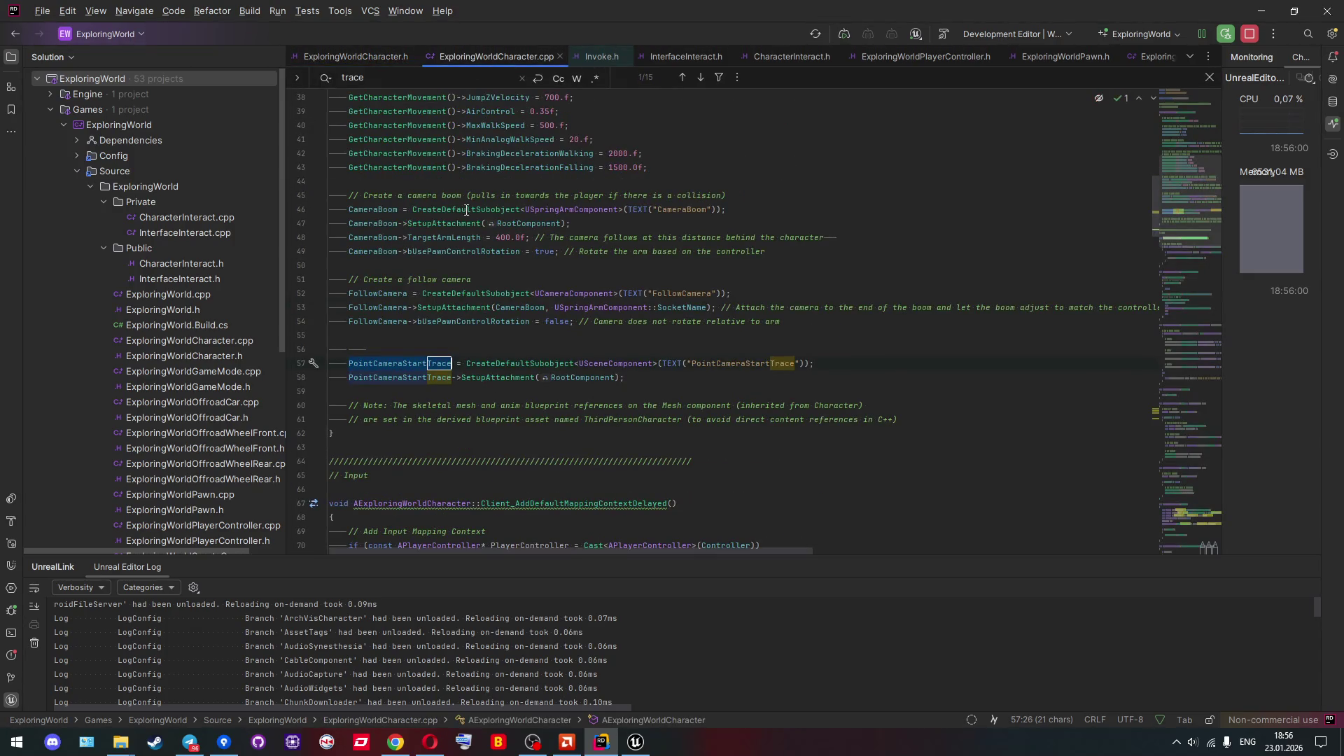
In Interact(), replace FollowCamera with PointCameraStartTrace as the line trace start.
click(695, 76)
click(695, 76)
click(696, 76)
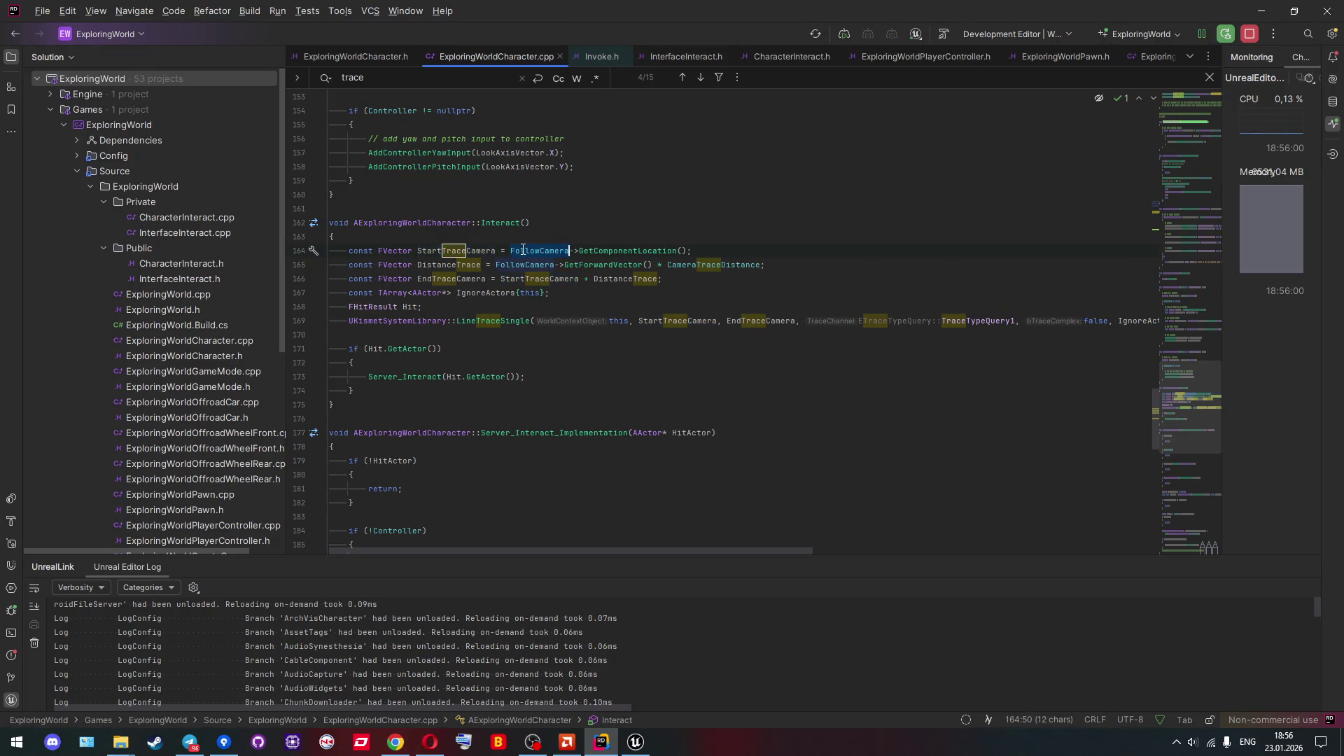
text(PointCameraStartTrace)
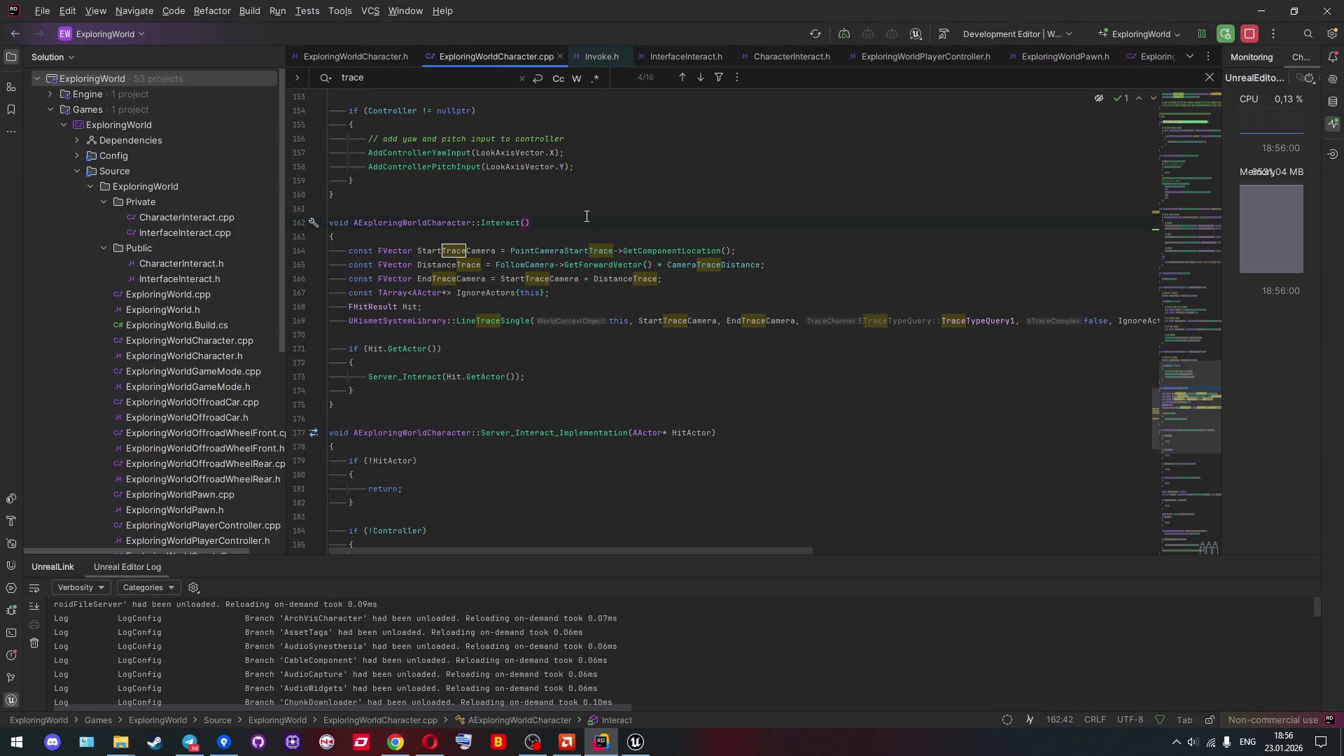
Check the remaining trace matches through EDrawDebugTrace, clear the search, and build the project.
click(700, 77)
click(700, 77)
click(699, 77)
click(700, 77)
click(700, 77)
click(699, 77)
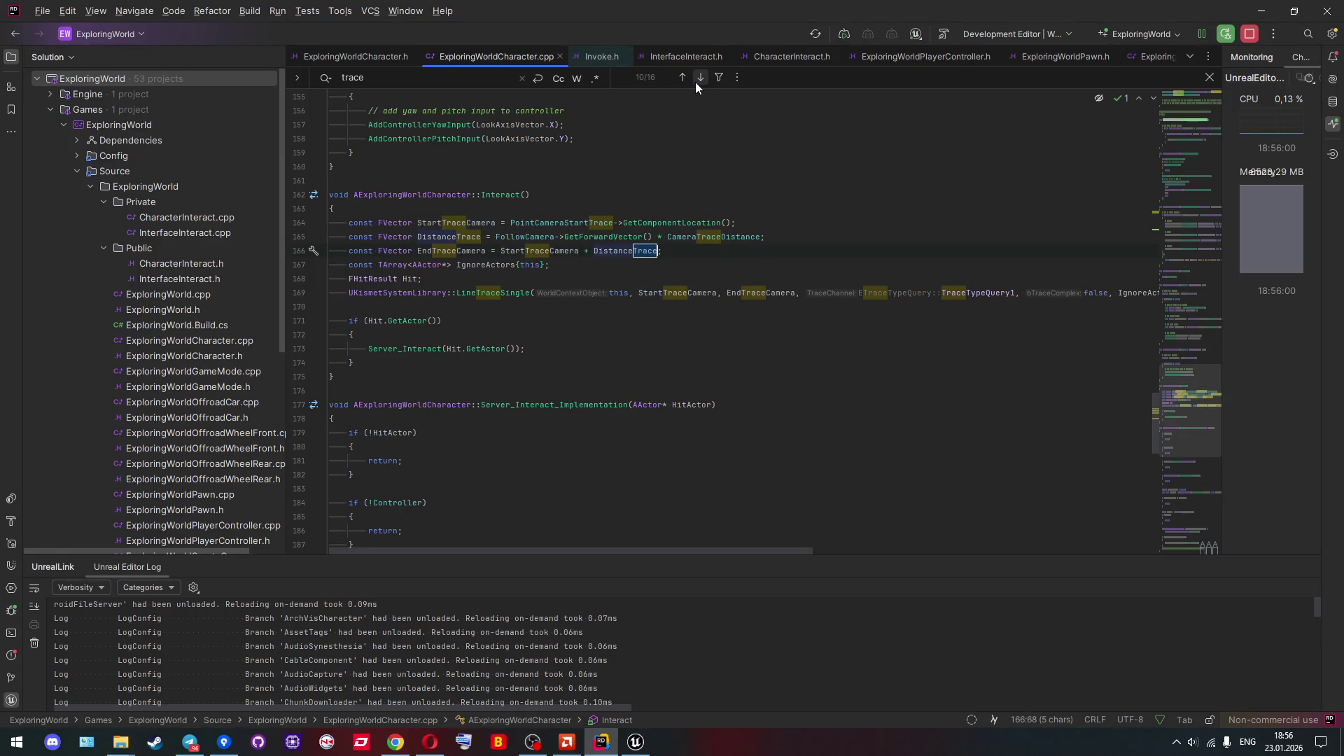
click(696, 82)
click(696, 82)
click(697, 83)
click(696, 83)
click(696, 83)
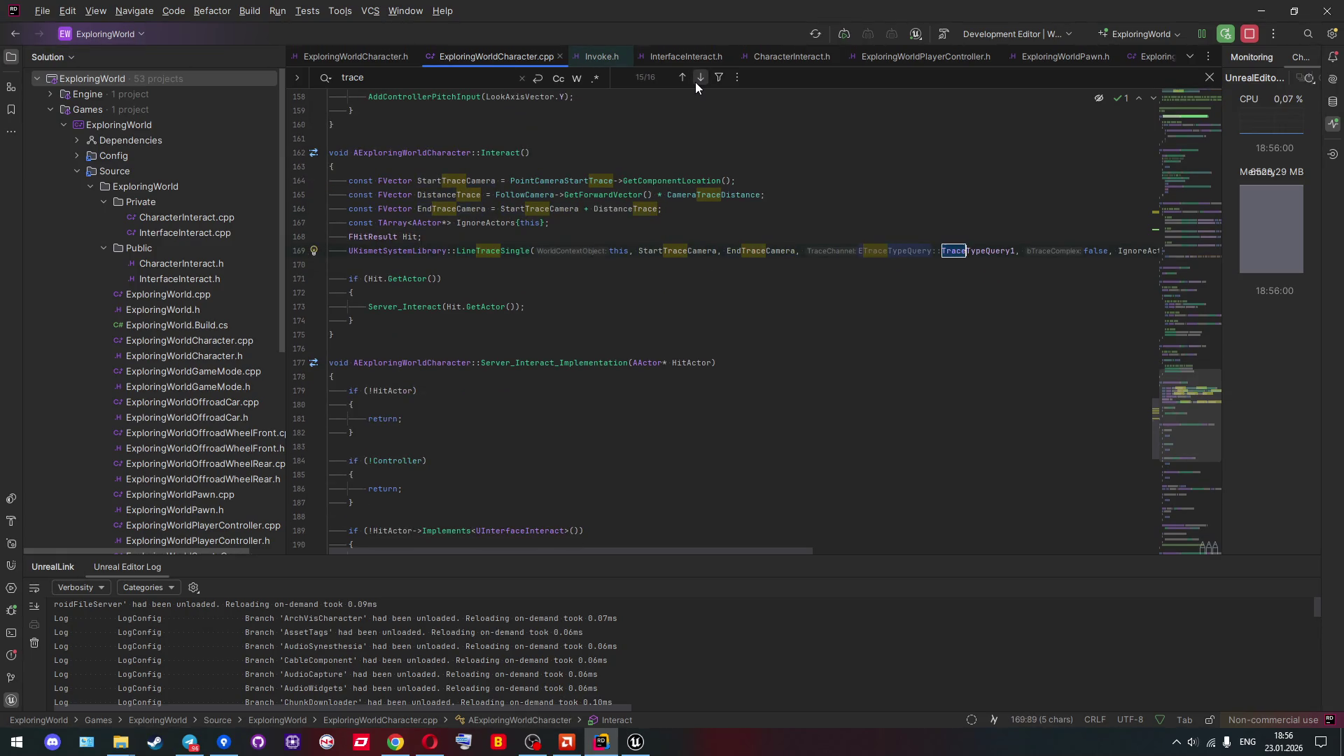
click(695, 81)
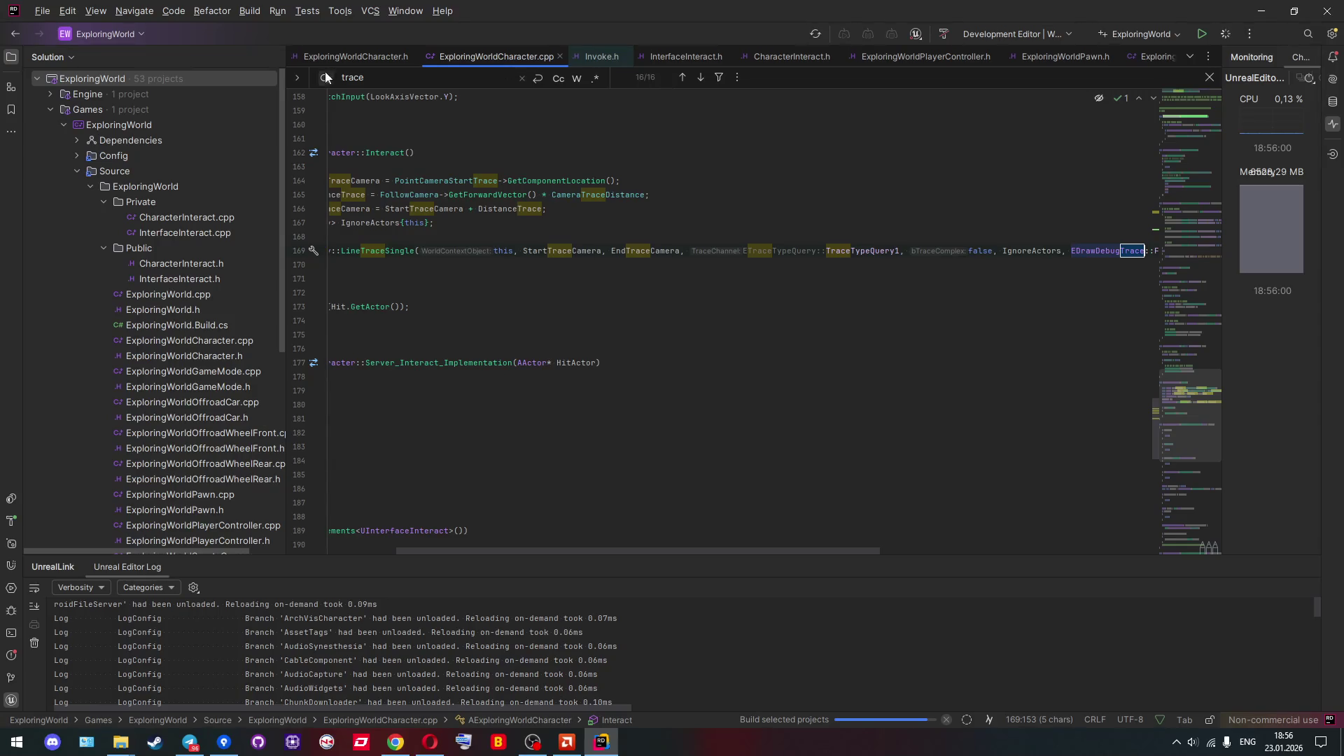
click(522, 78)
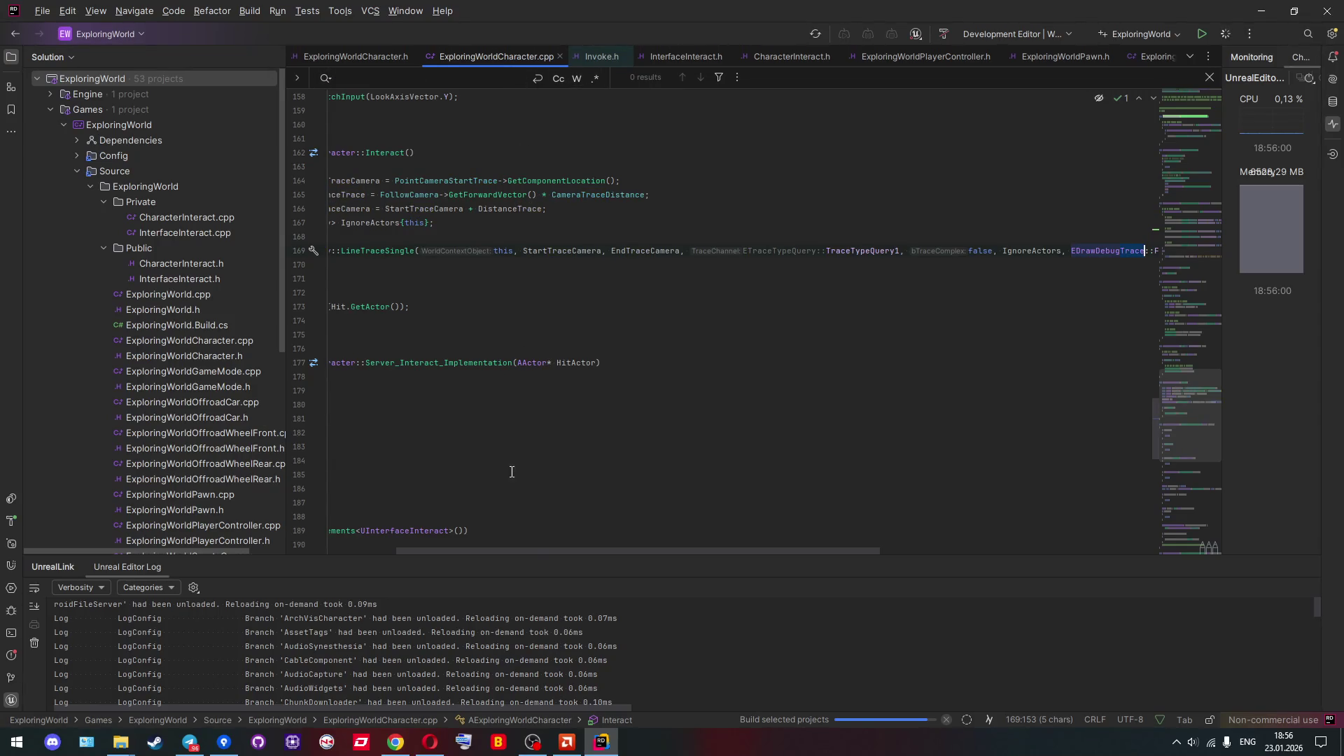
drag(539, 551, 396, 552)
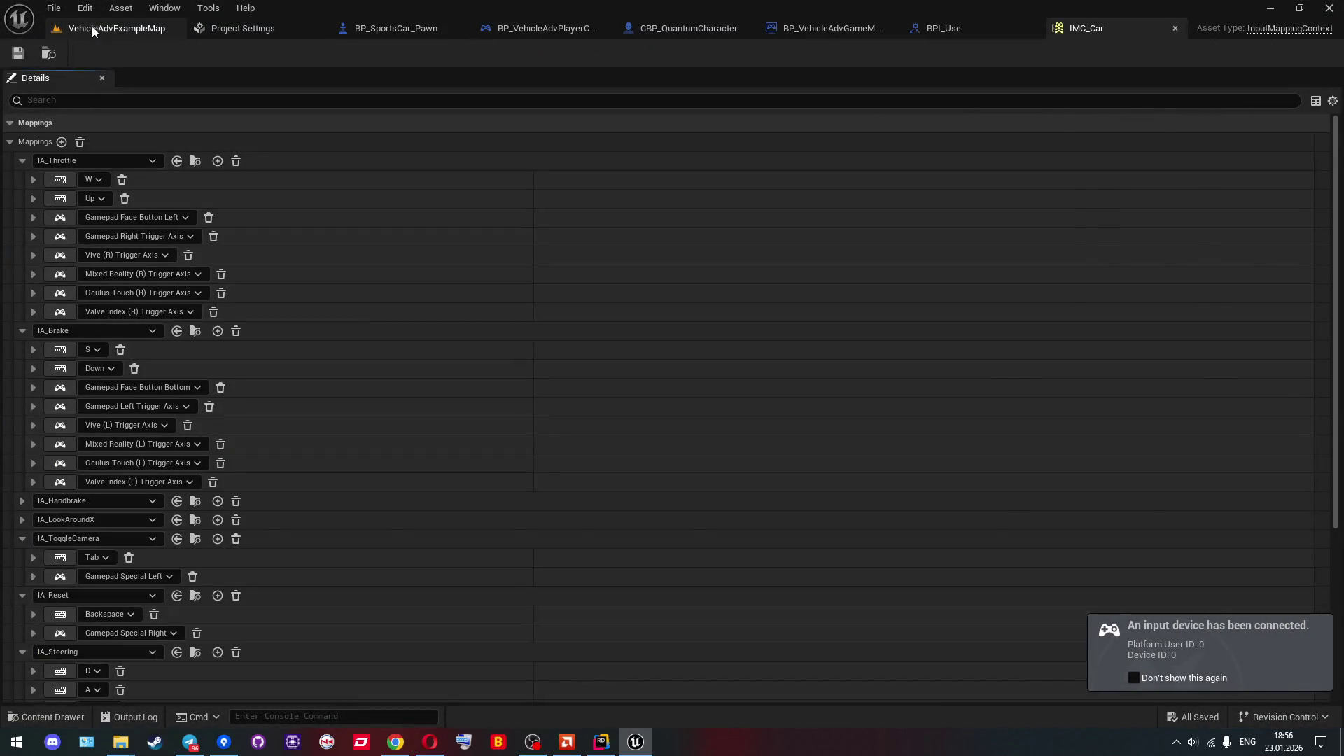
Run a client-and-server play test on VehicleAdvExampleMap, then stop it.
click(117, 28)
click(346, 54)
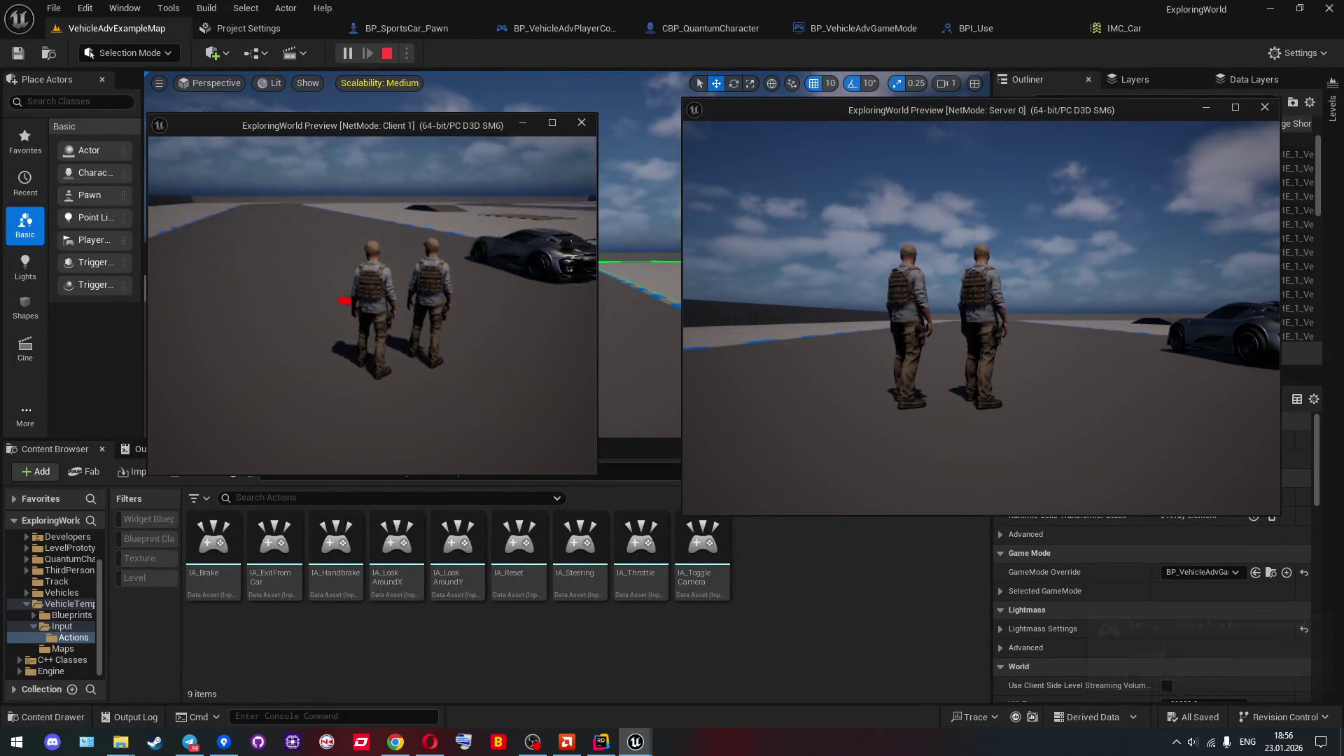
key(Escape)
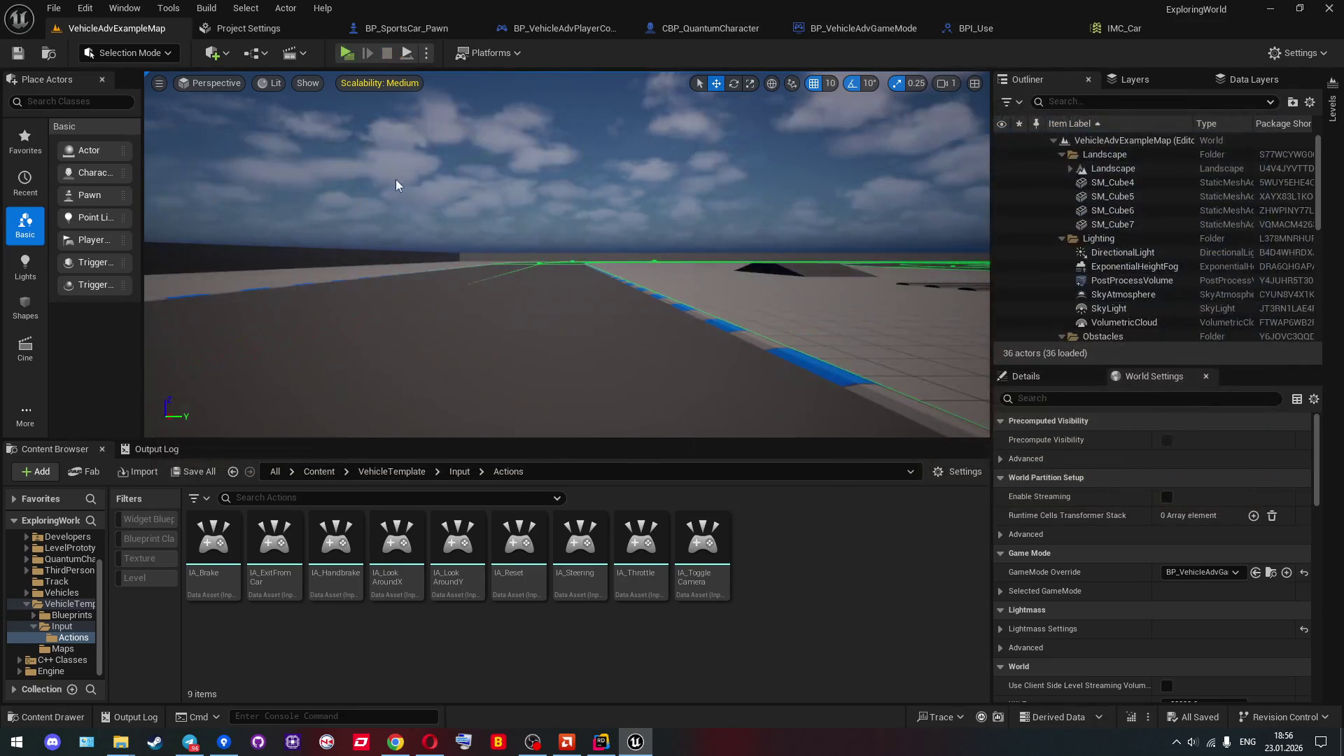
Move CBP_QuantumCharacter's Point Camera Start Trace to location X 10, Z 80.
click(705, 36)
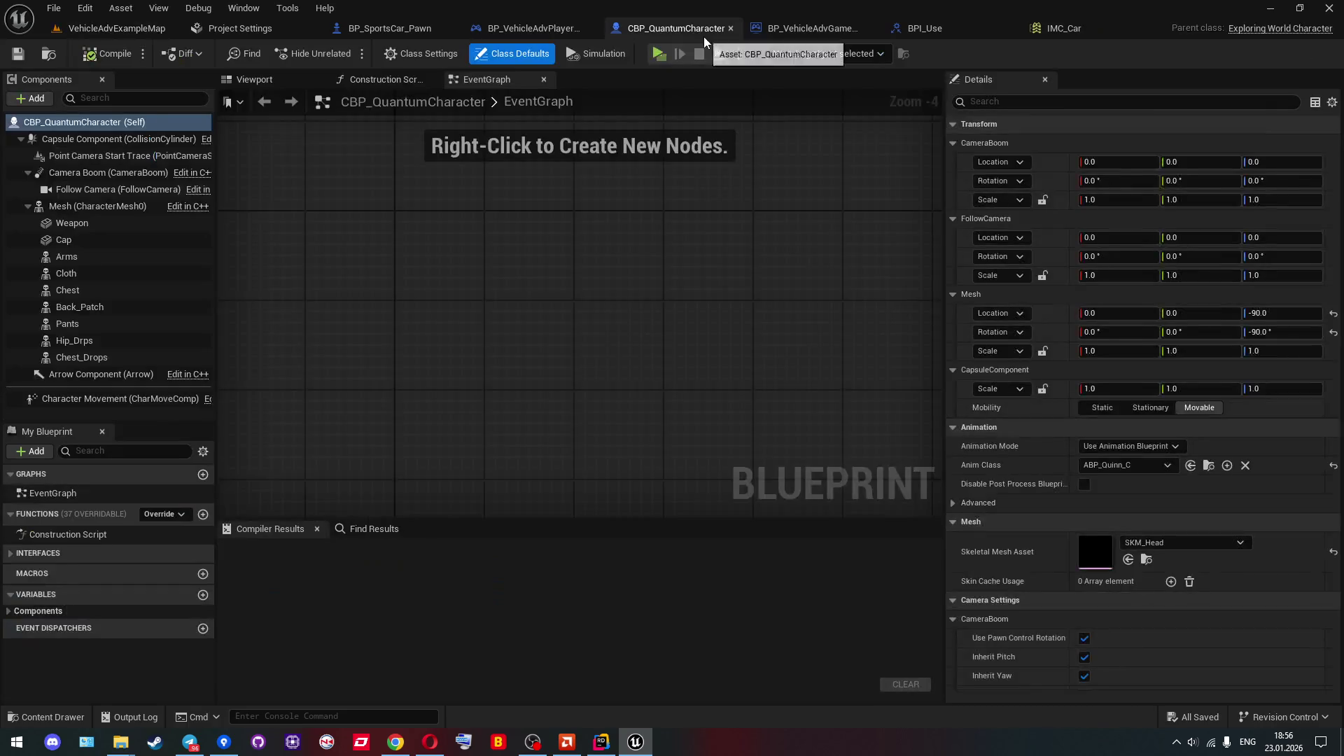
click(256, 79)
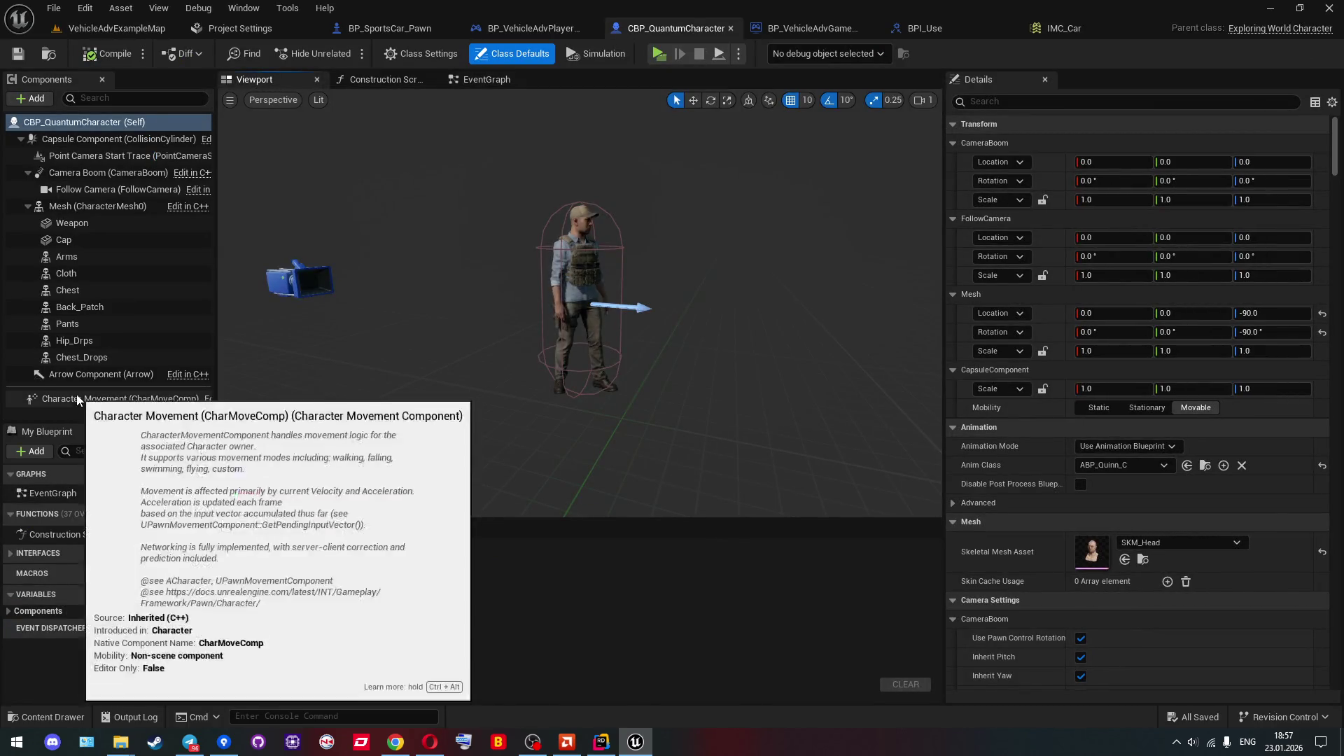
click(89, 158)
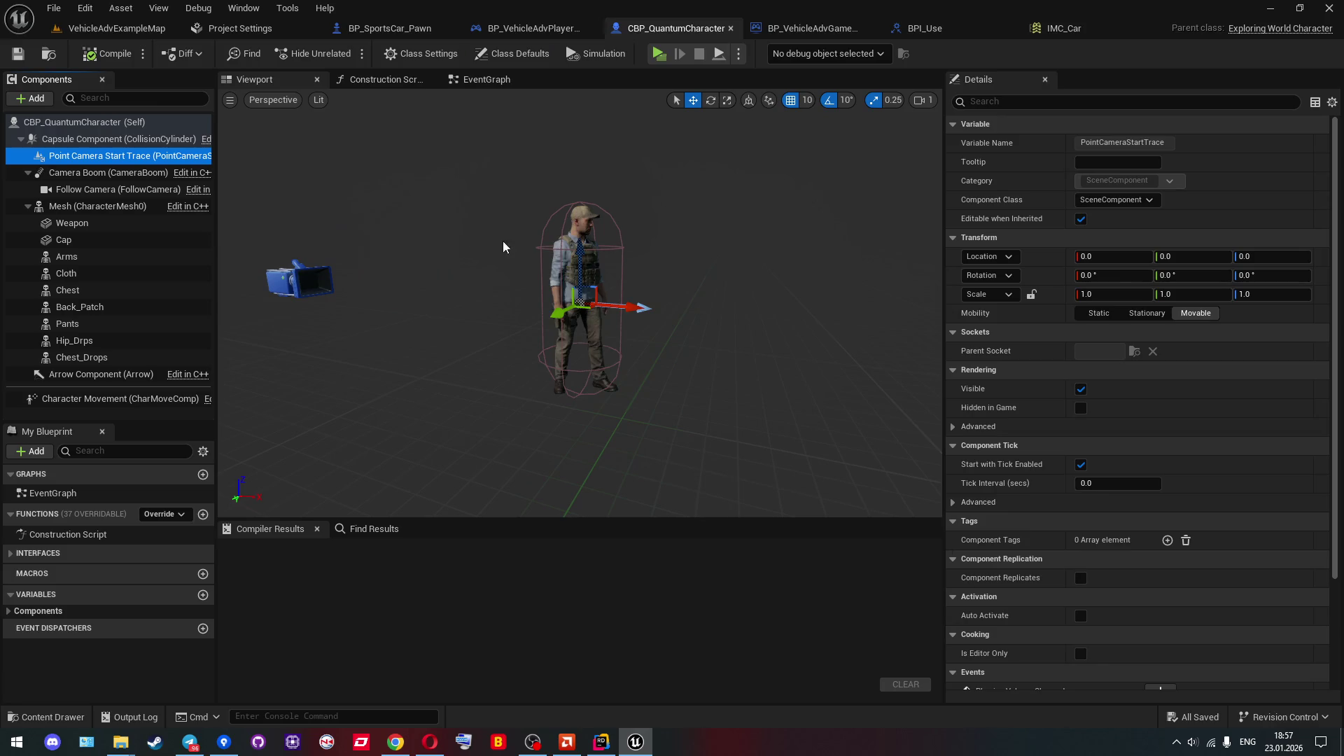
drag(592, 250, 593, 186)
scroll(594, 210, up, 10)
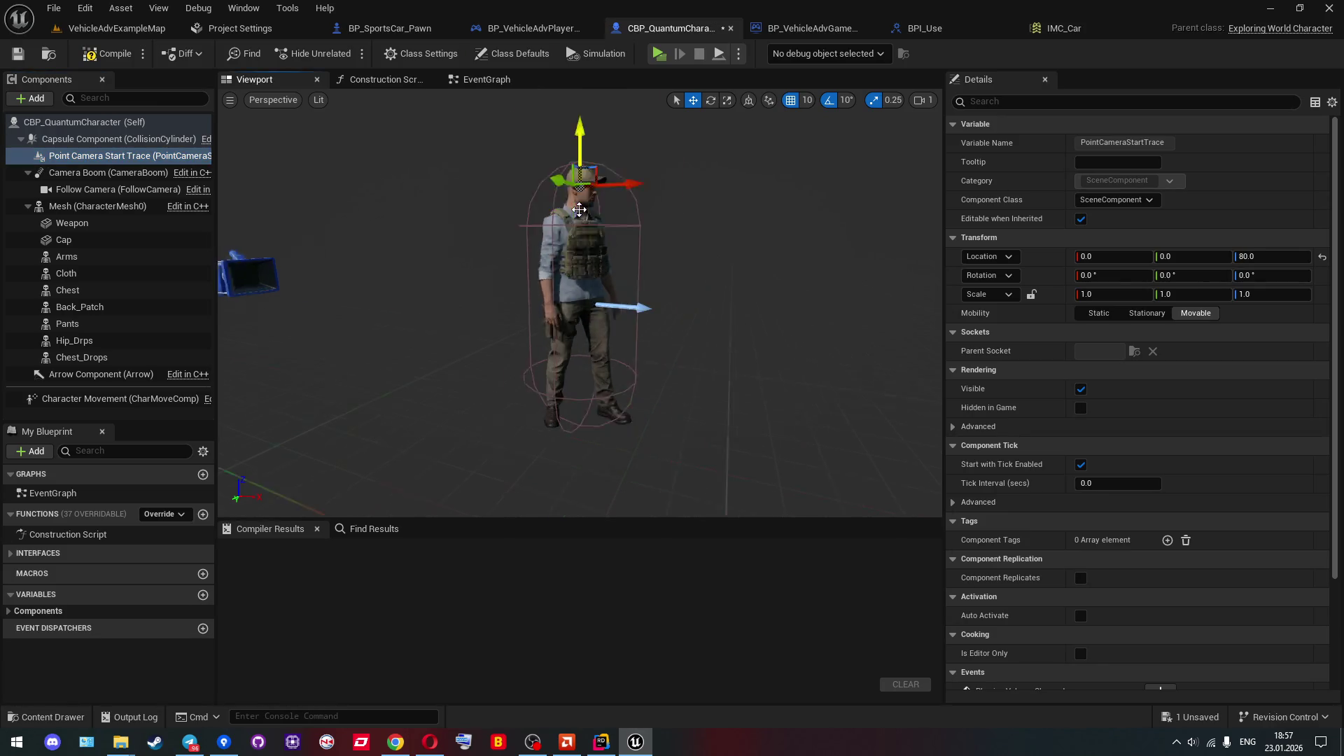
drag(611, 433, 628, 437)
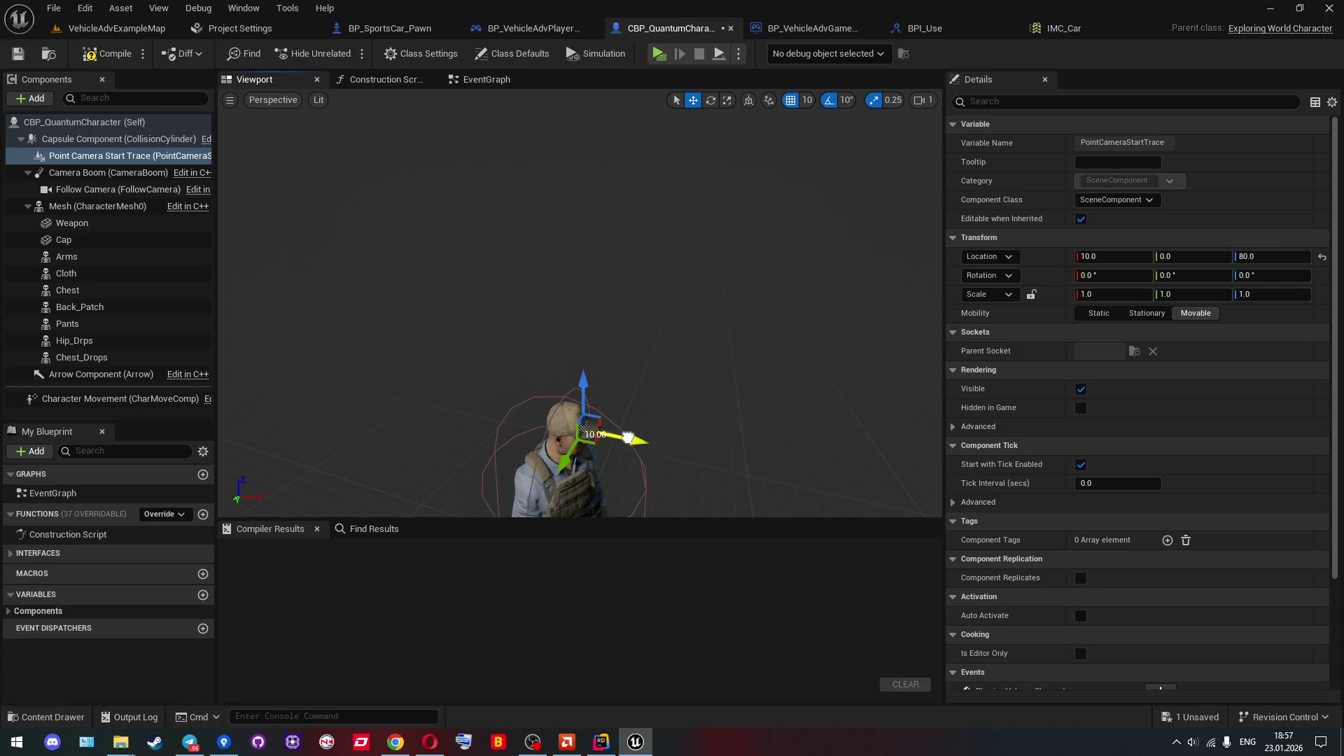
Compile and save the character blueprint, then return to the VehicleAdvExampleMap level.
click(90, 56)
click(18, 54)
click(117, 28)
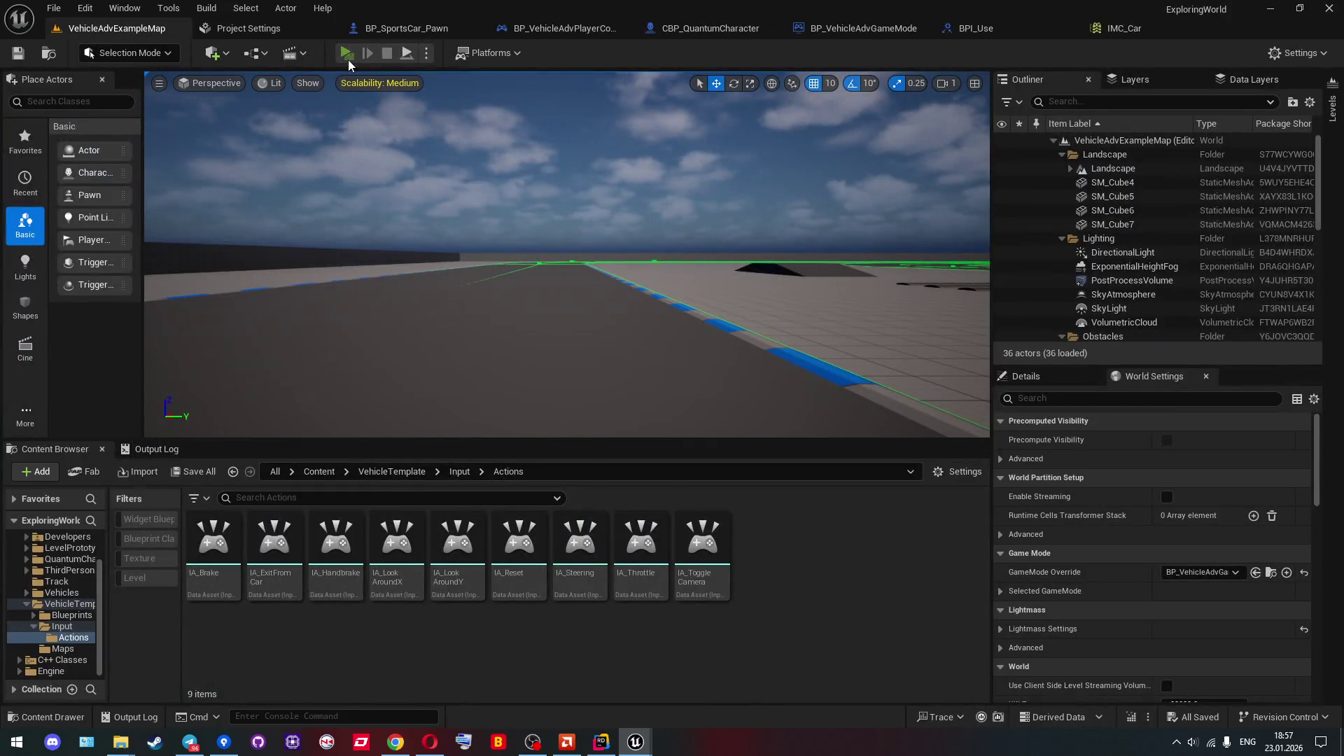
As the client, enter and exit the car, re-enter, drive forward, and brake to light the tail lights.
click(347, 54)
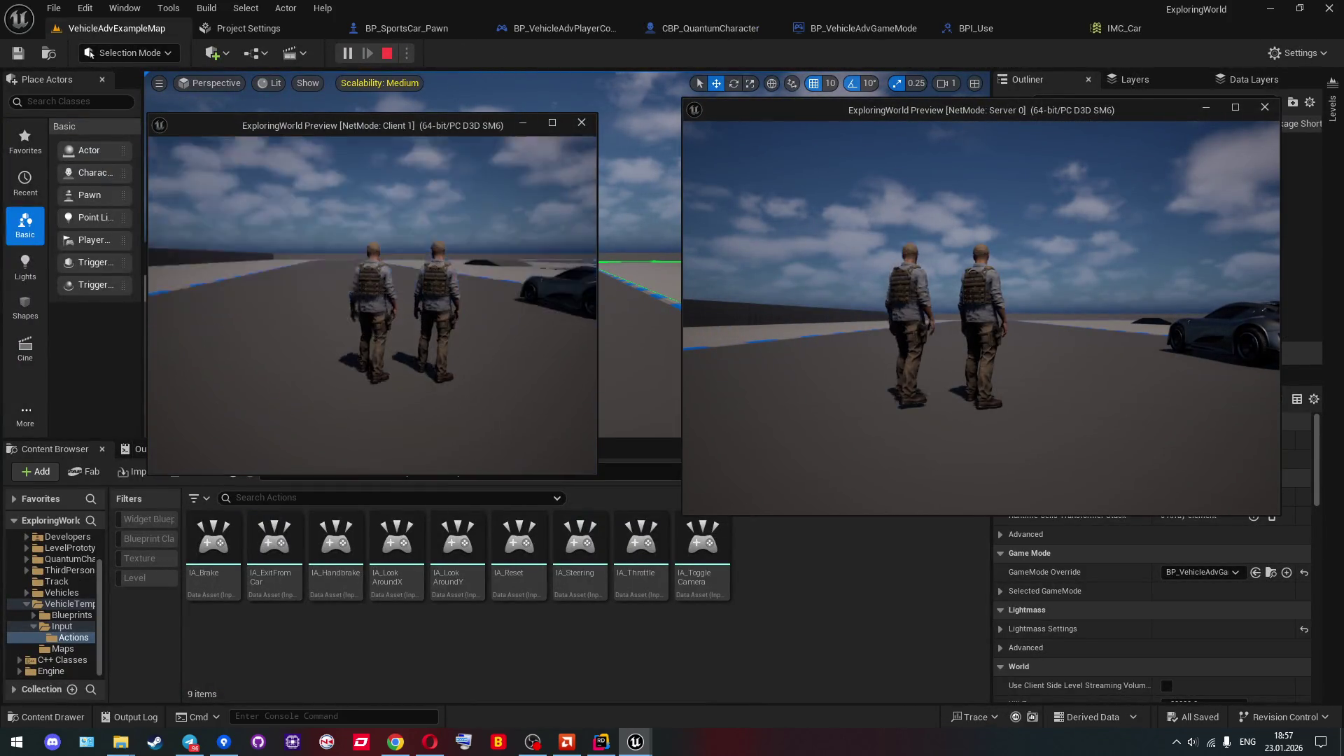
key(w)
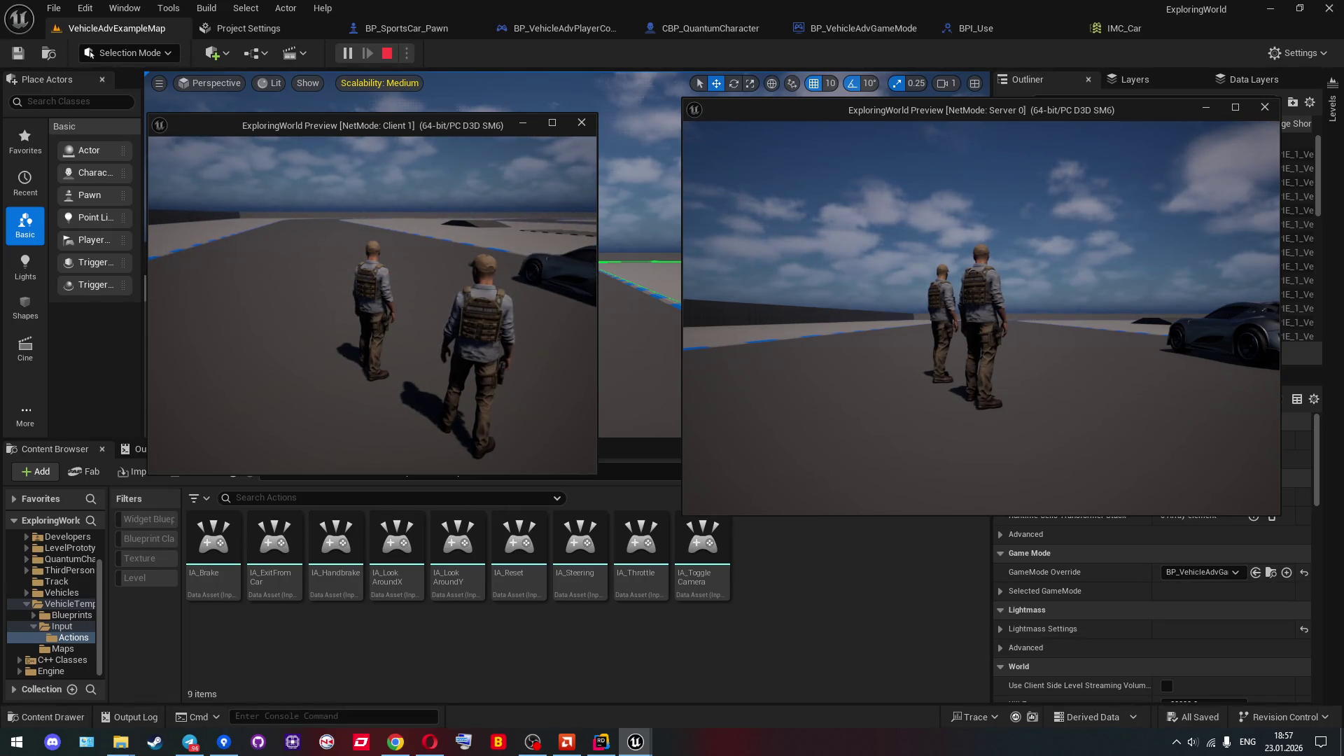
key(e)
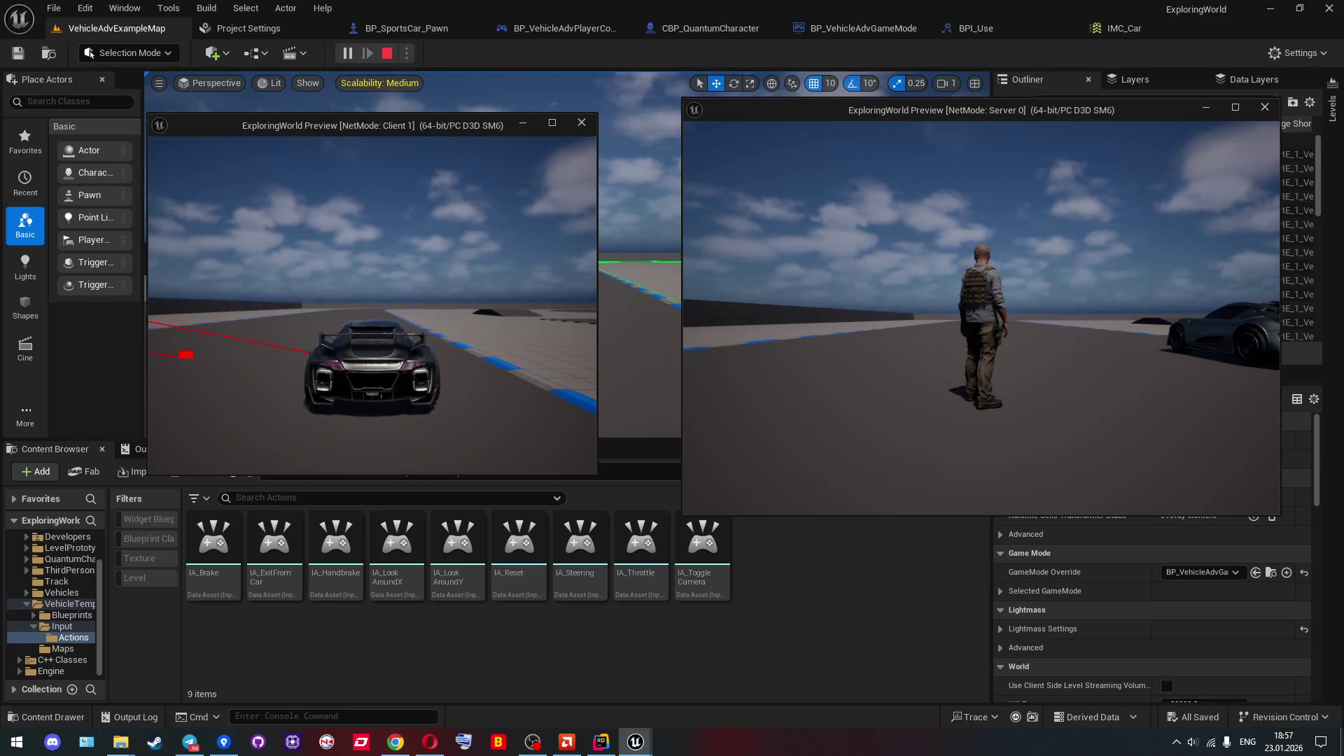
key(e)
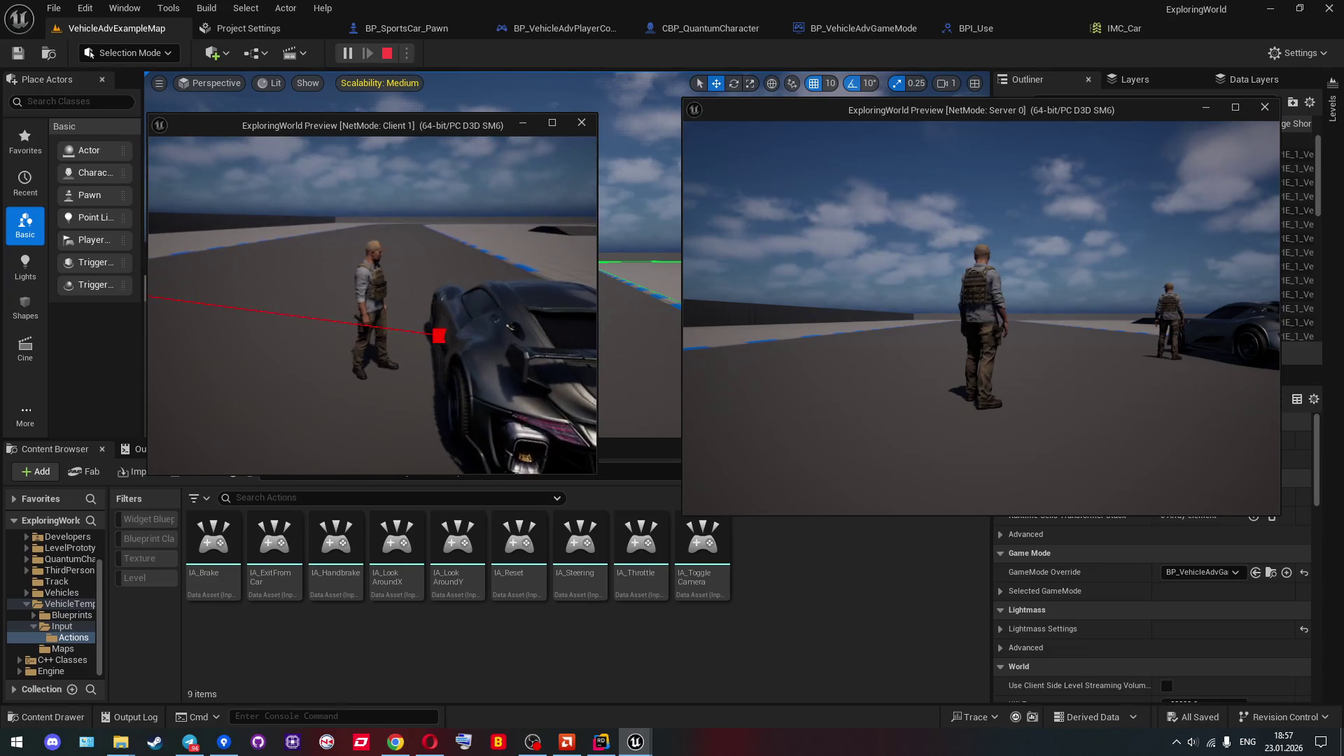
key(e)
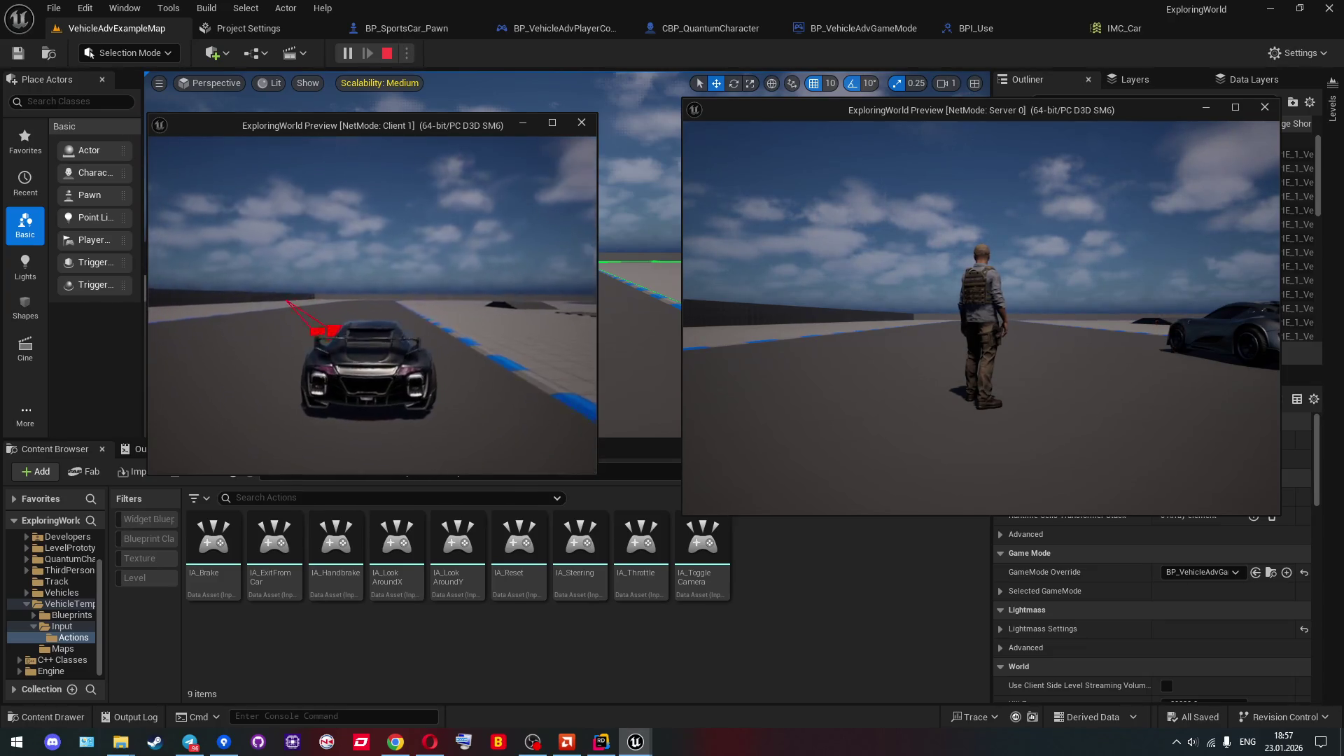
key(w)
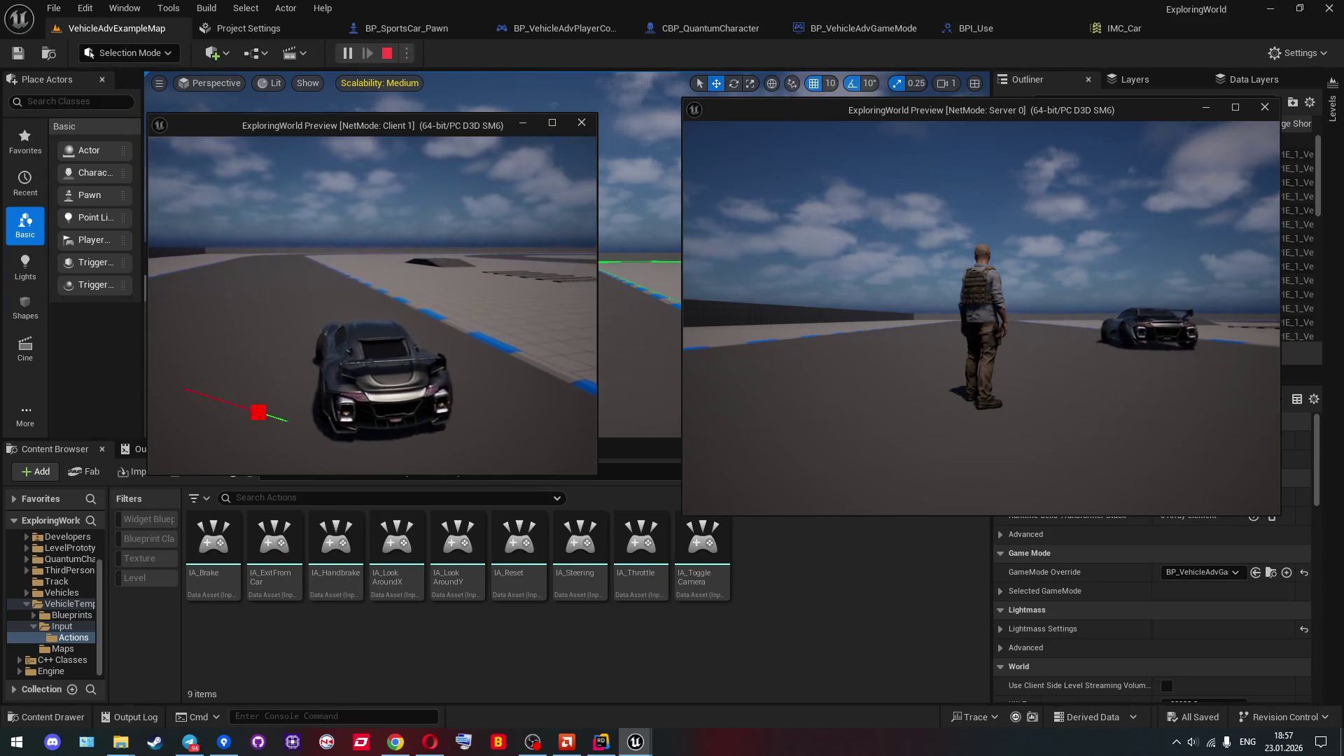
key(s)
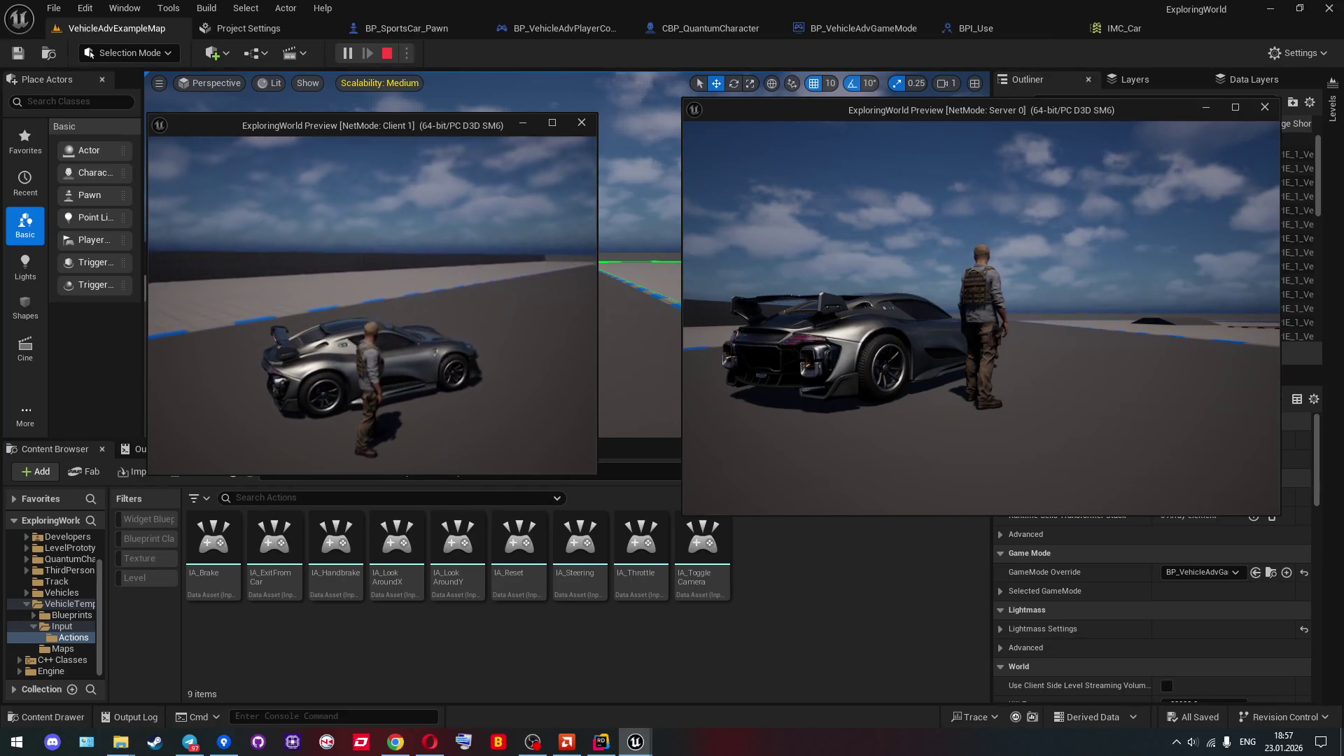
Jump the client character onto the car's roof and hood several times.
click(537, 404)
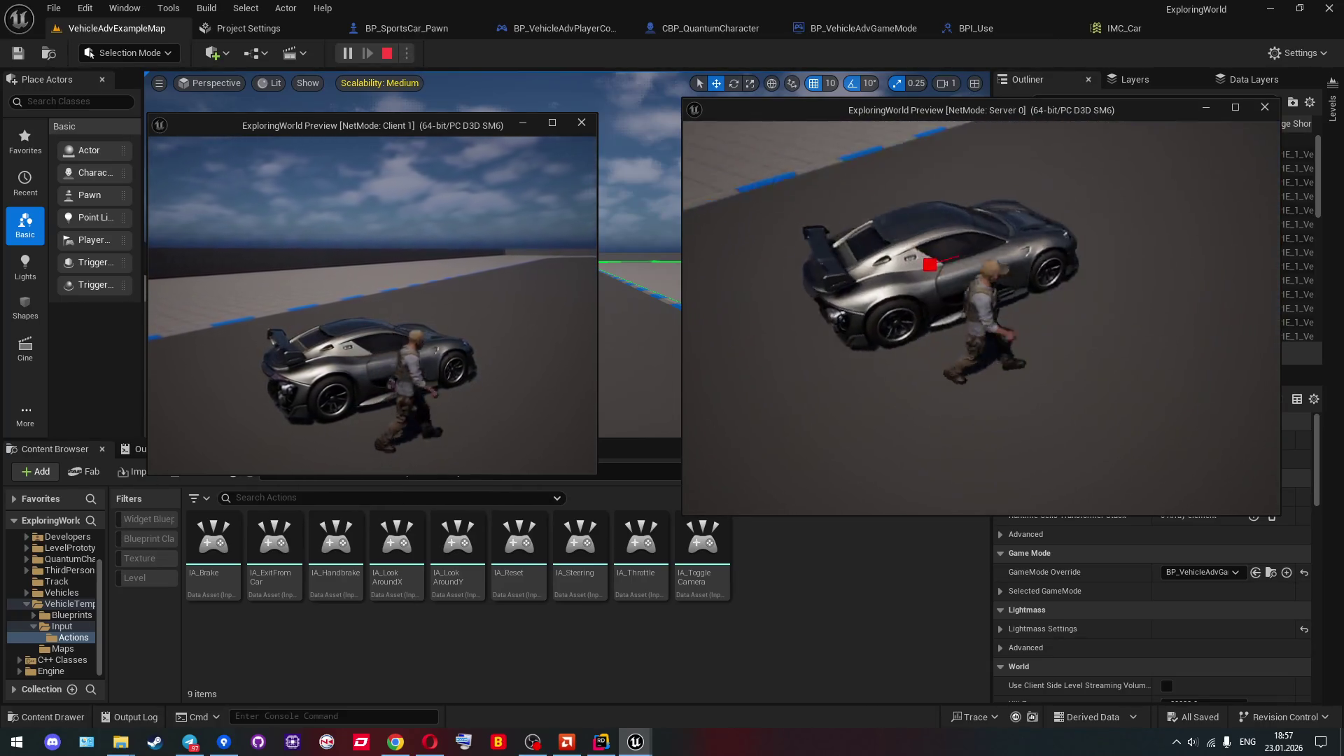
key(space)
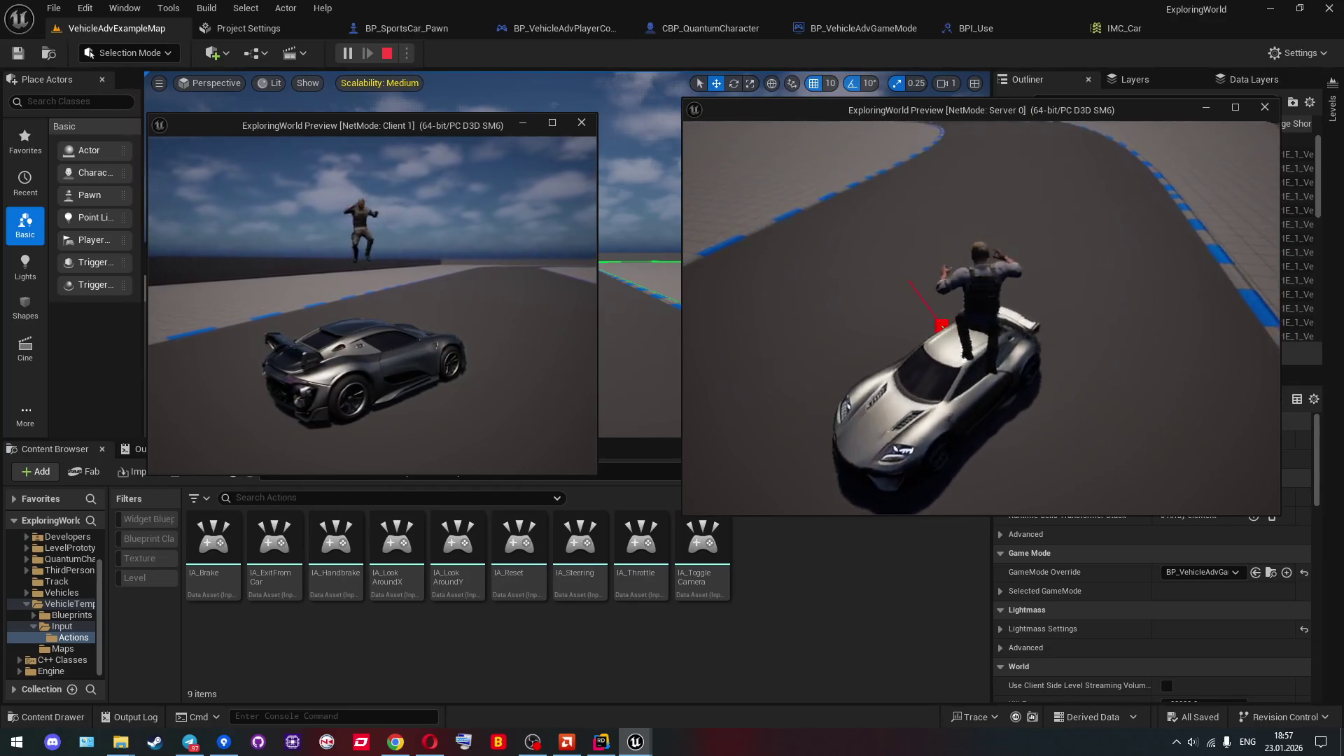
key(space)
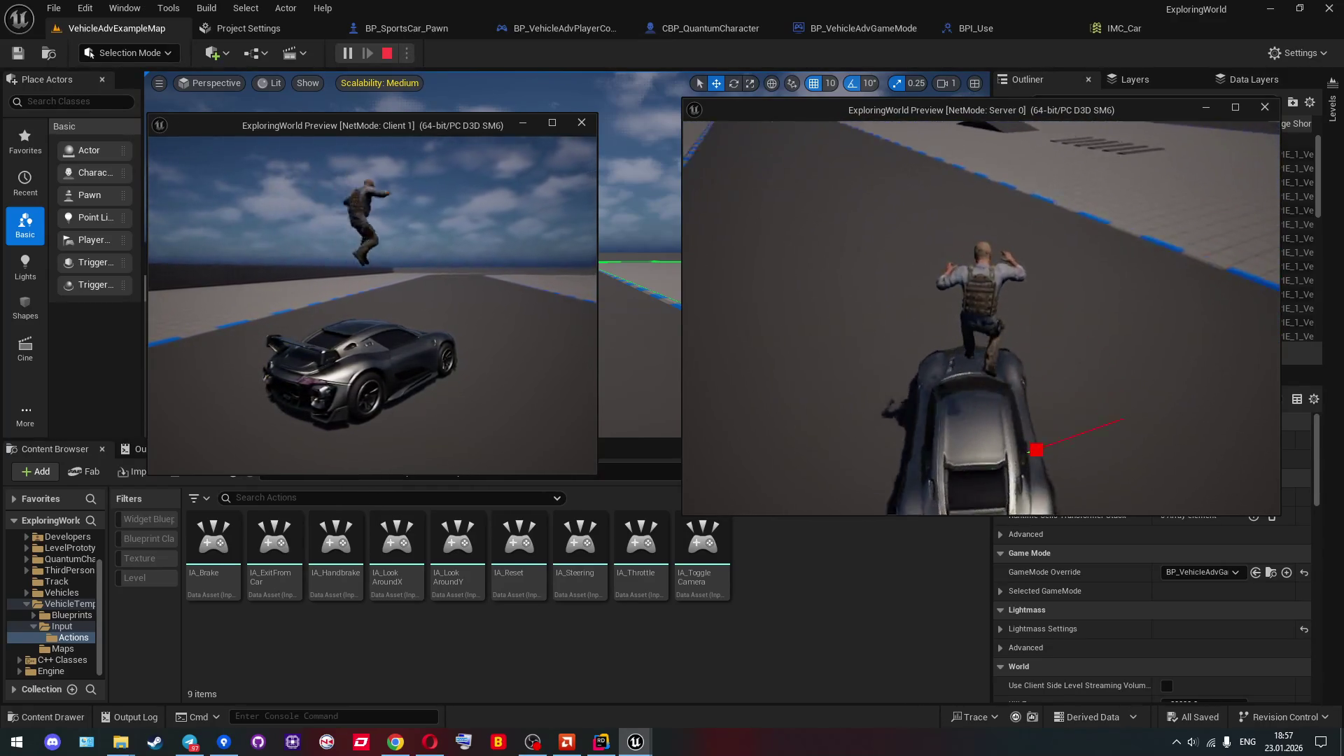
key(space)
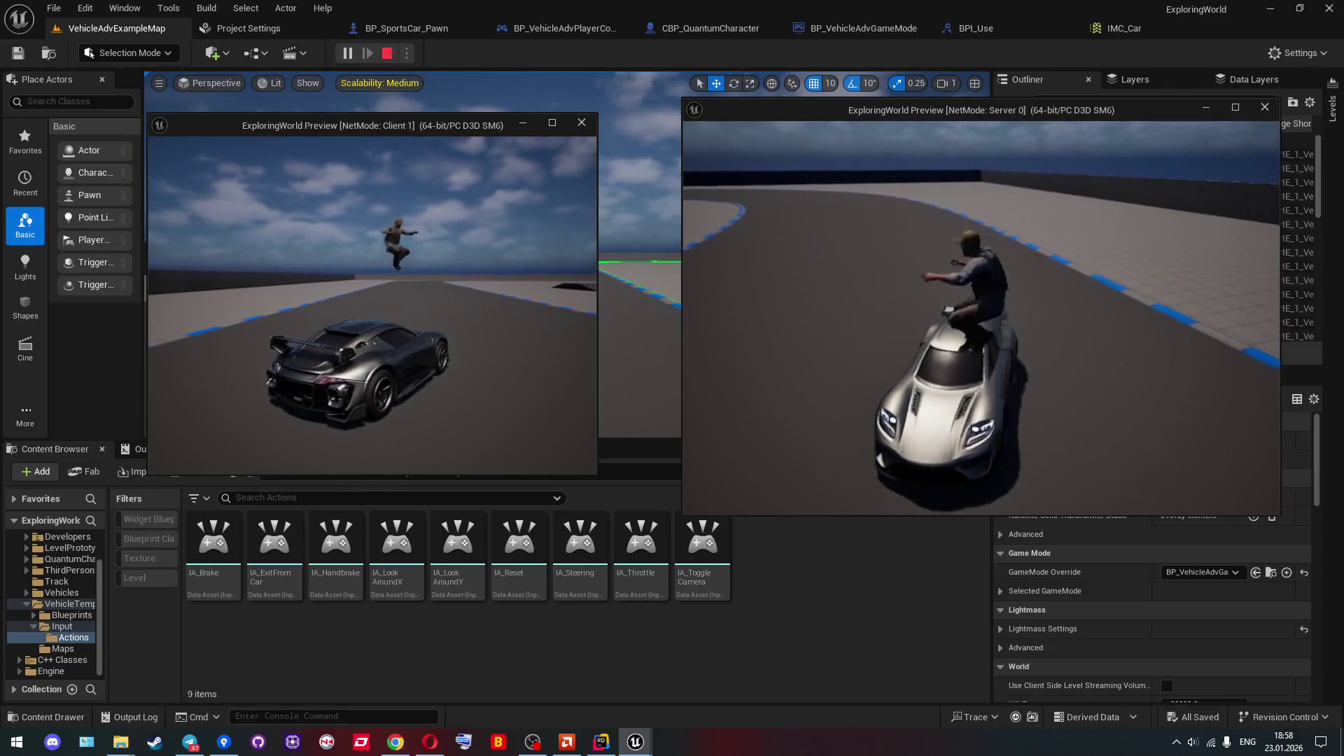
key(space)
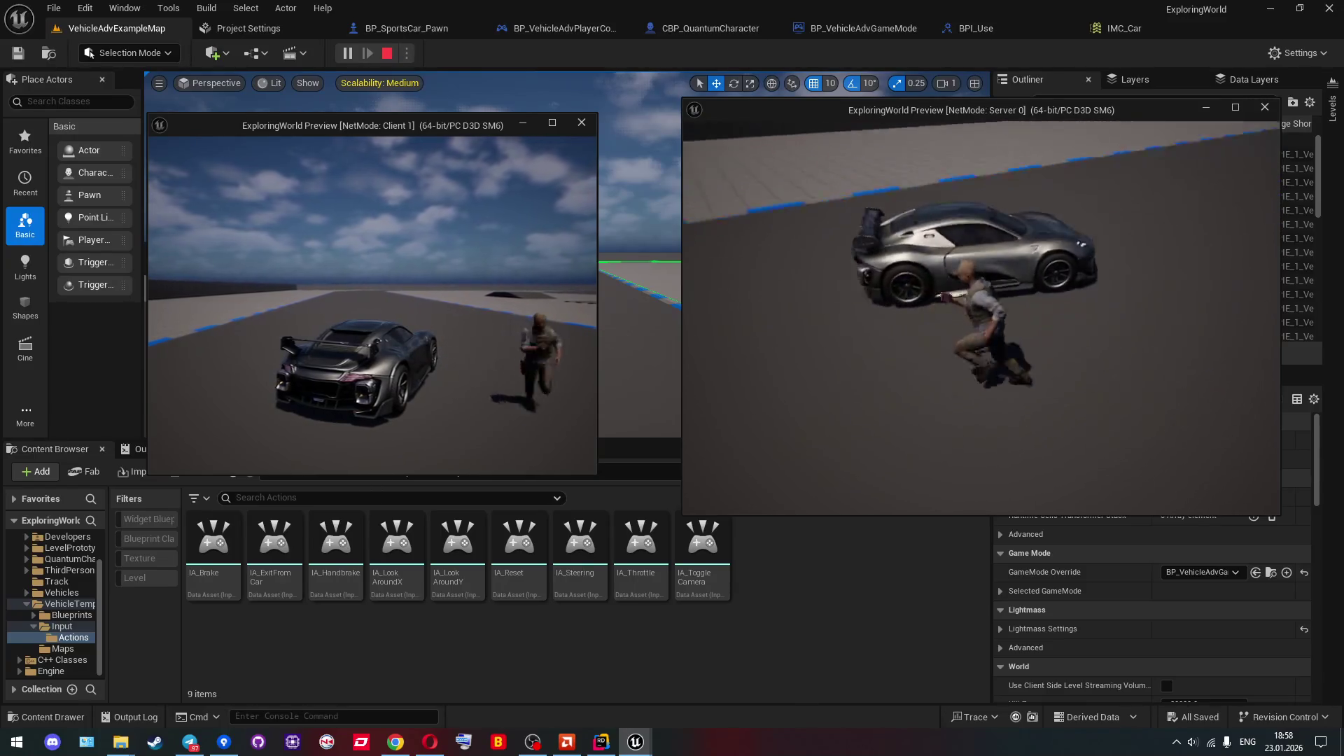
key(space)
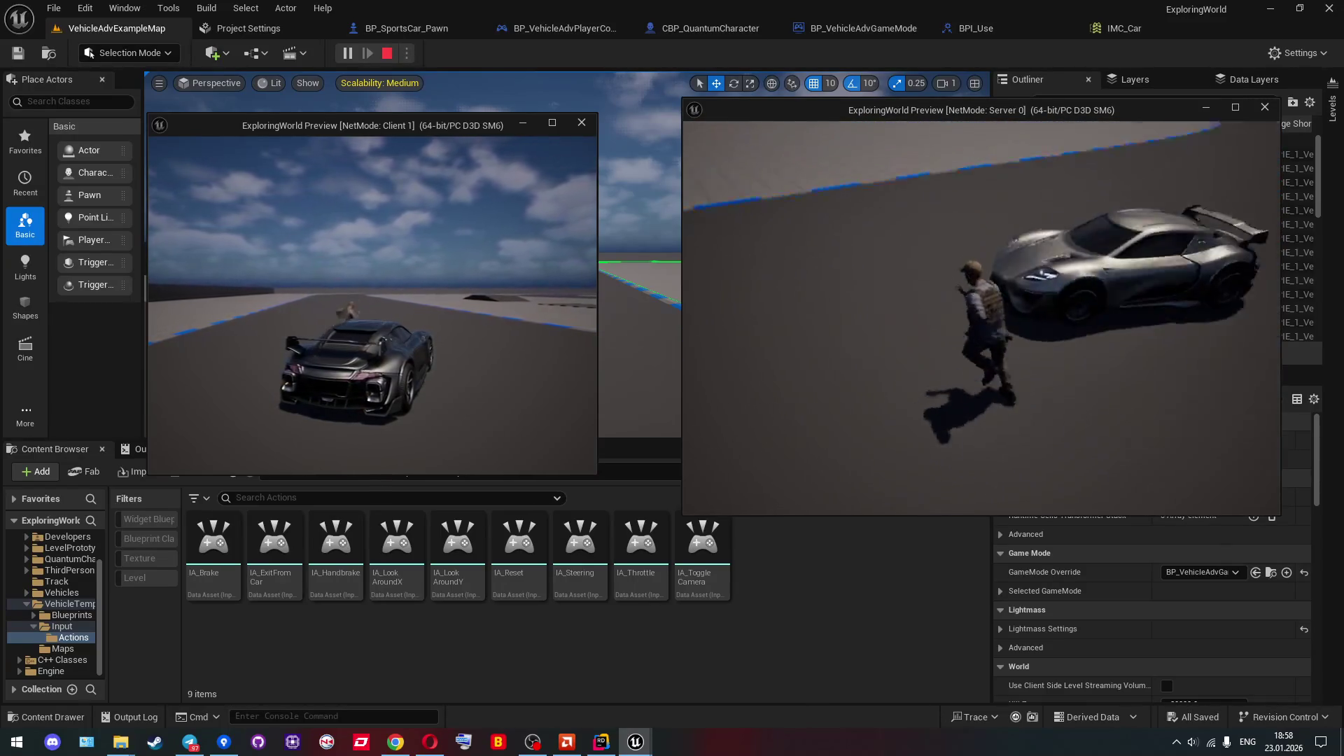
key(space)
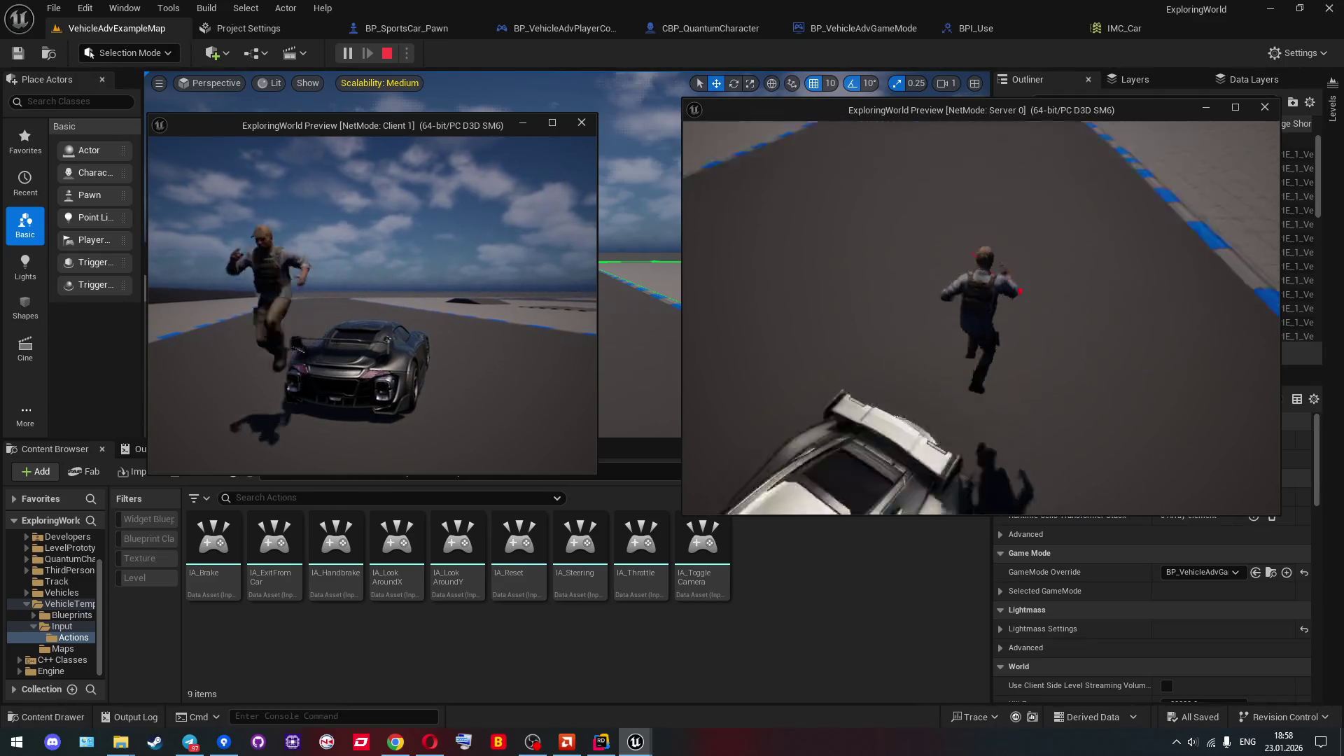
Run around the car, jumping on and off its roof again.
key(w)
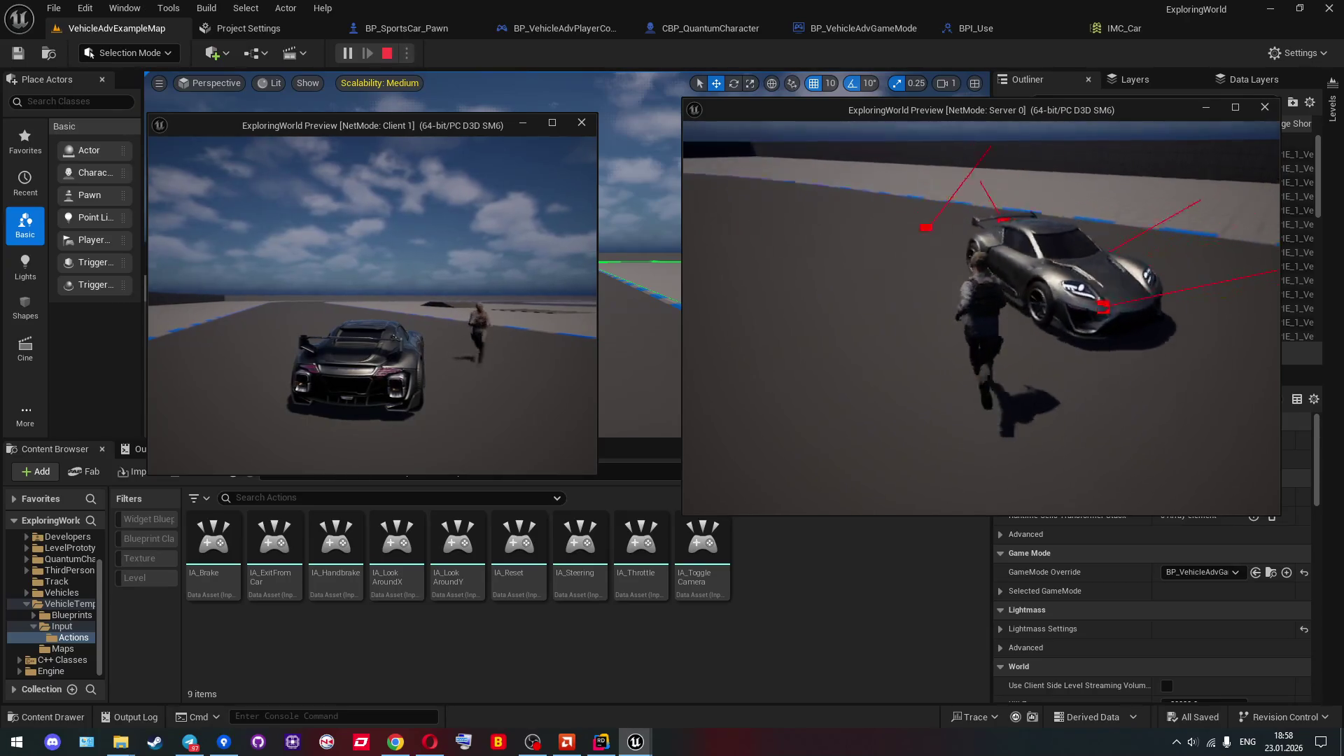
key(w)
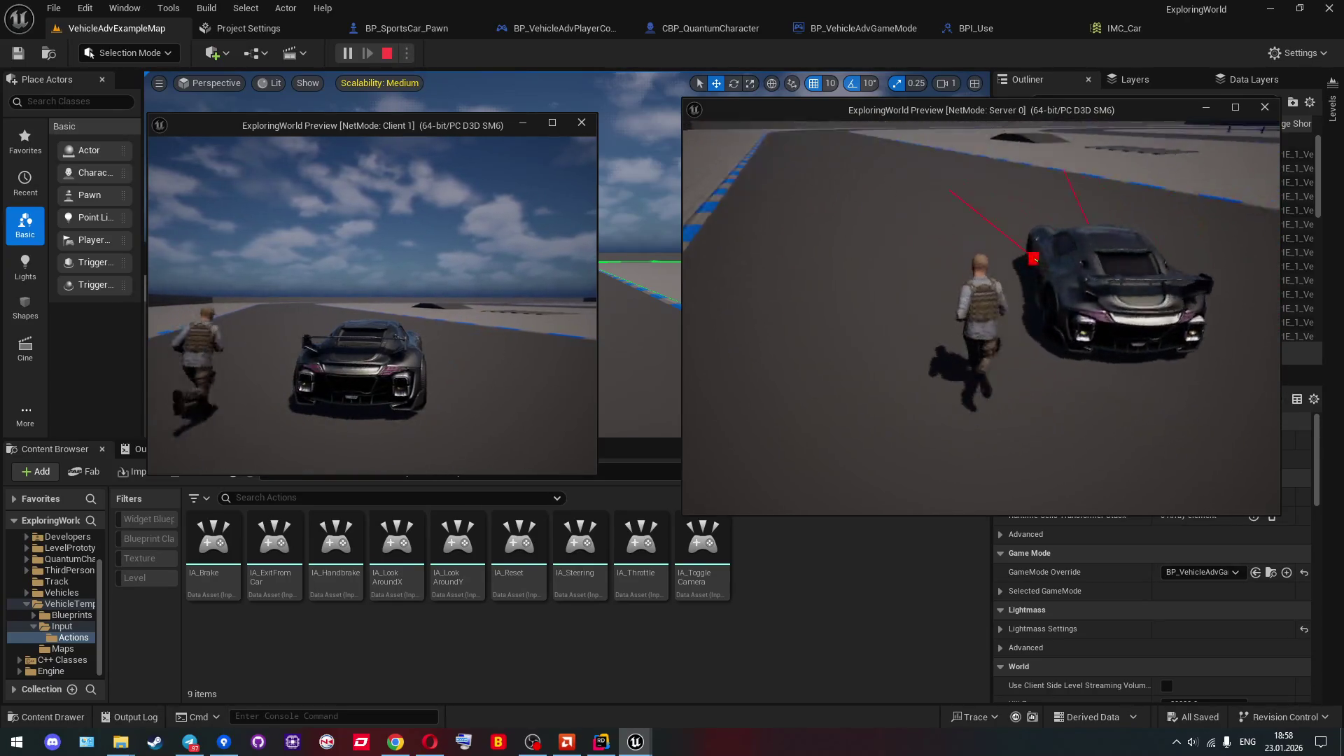
key(space)
key(space)
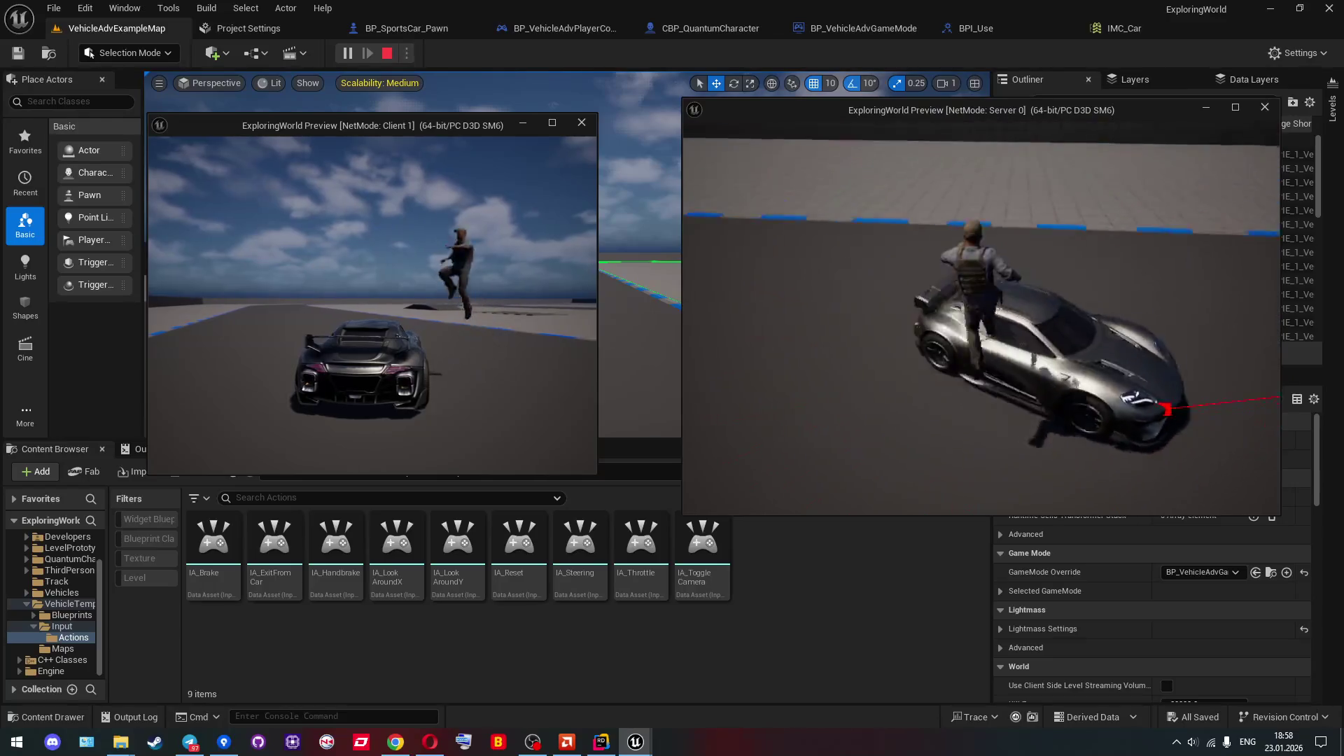
key(w)
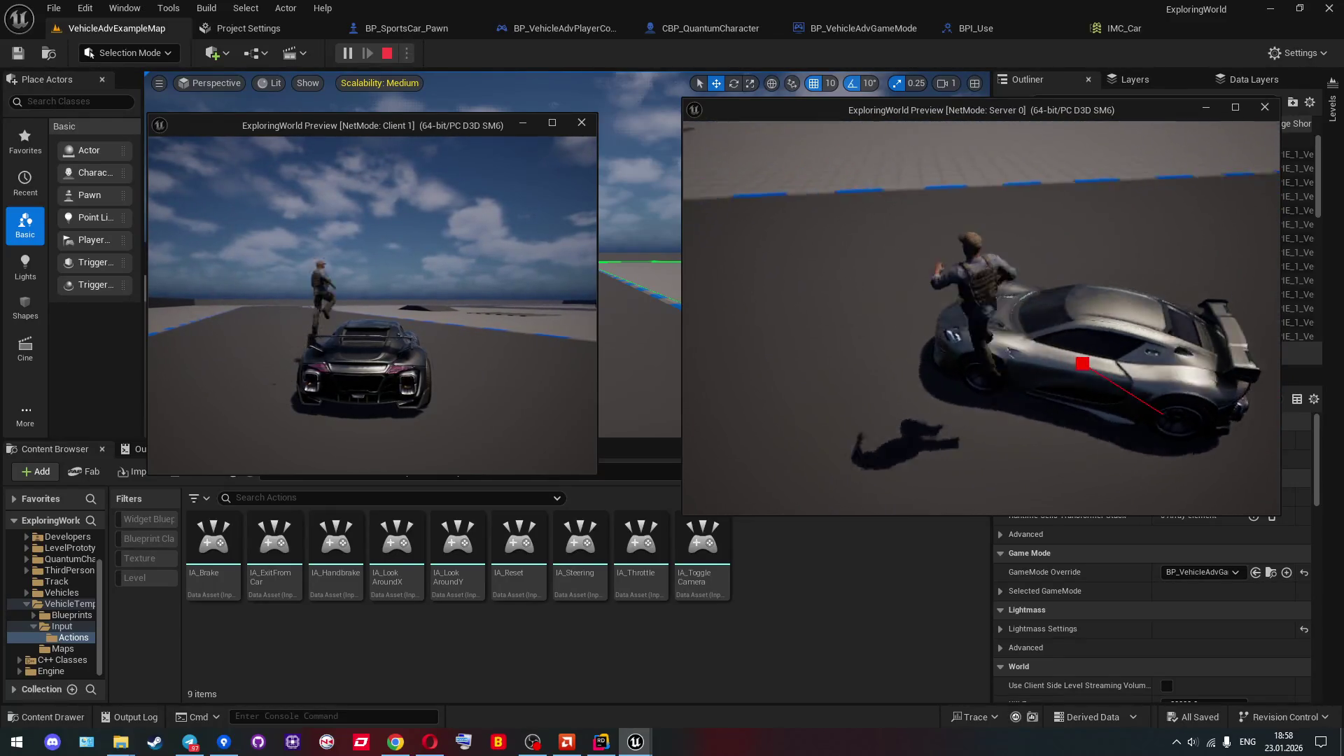
key(space)
key(space)
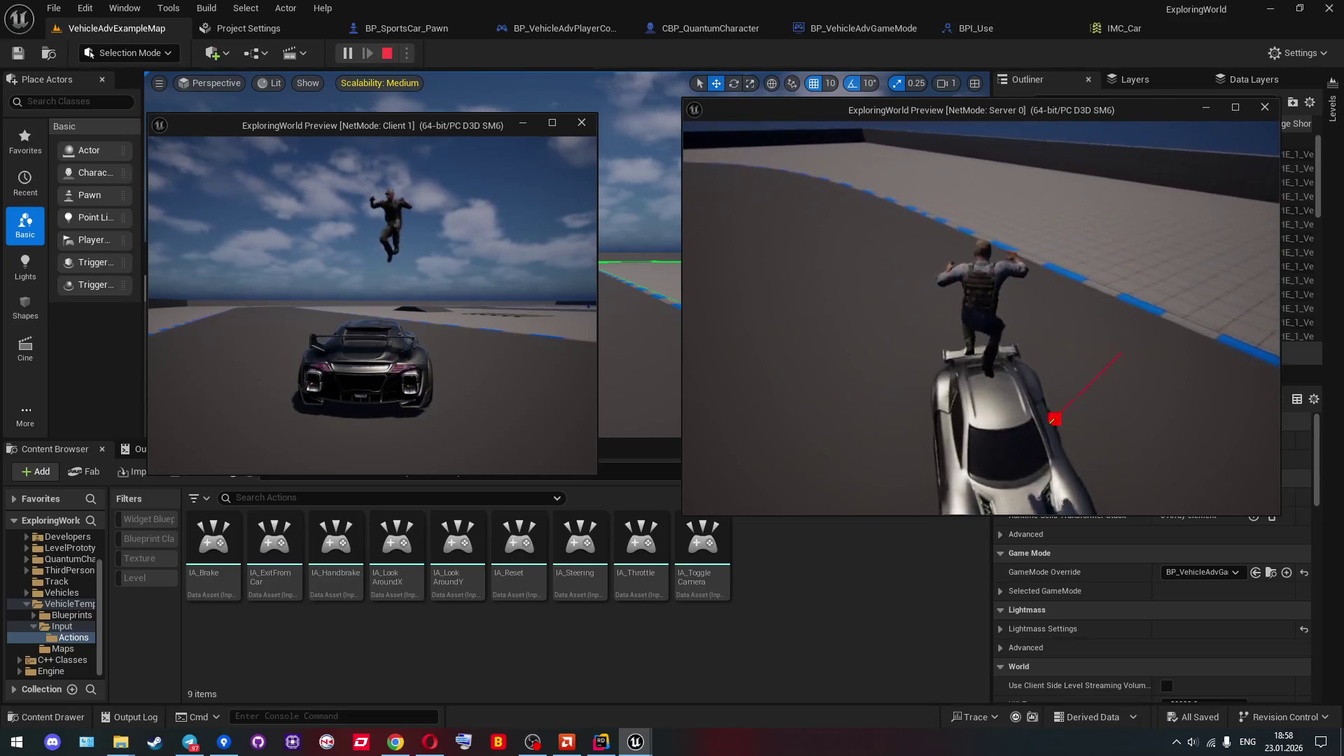
key(s)
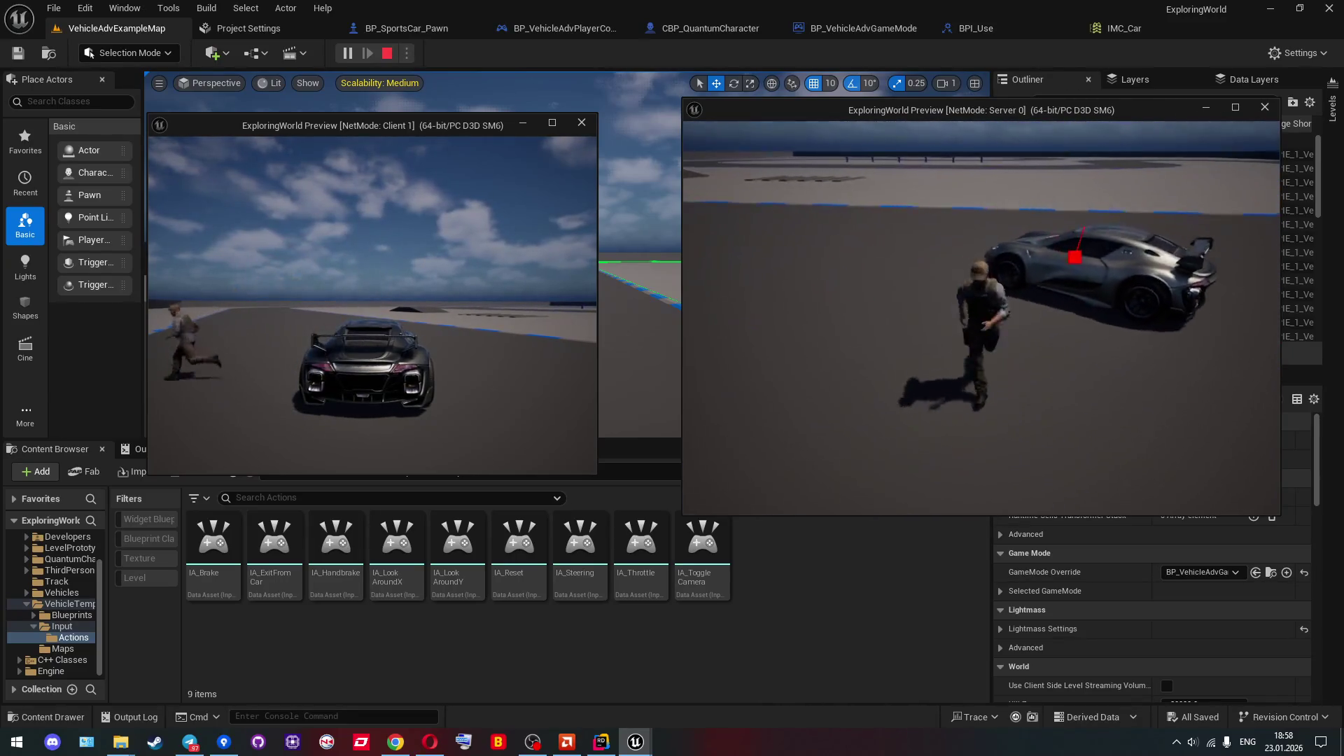
key(w)
key(space)
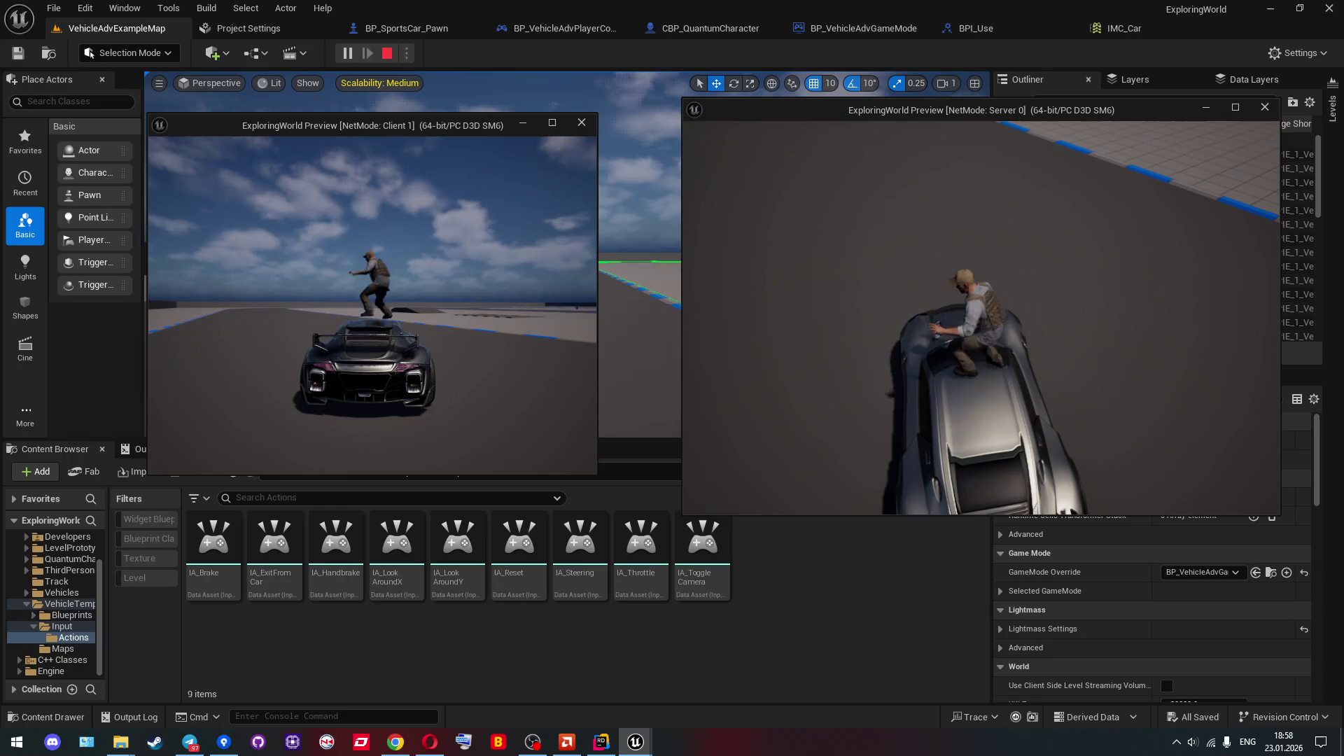
key(a)
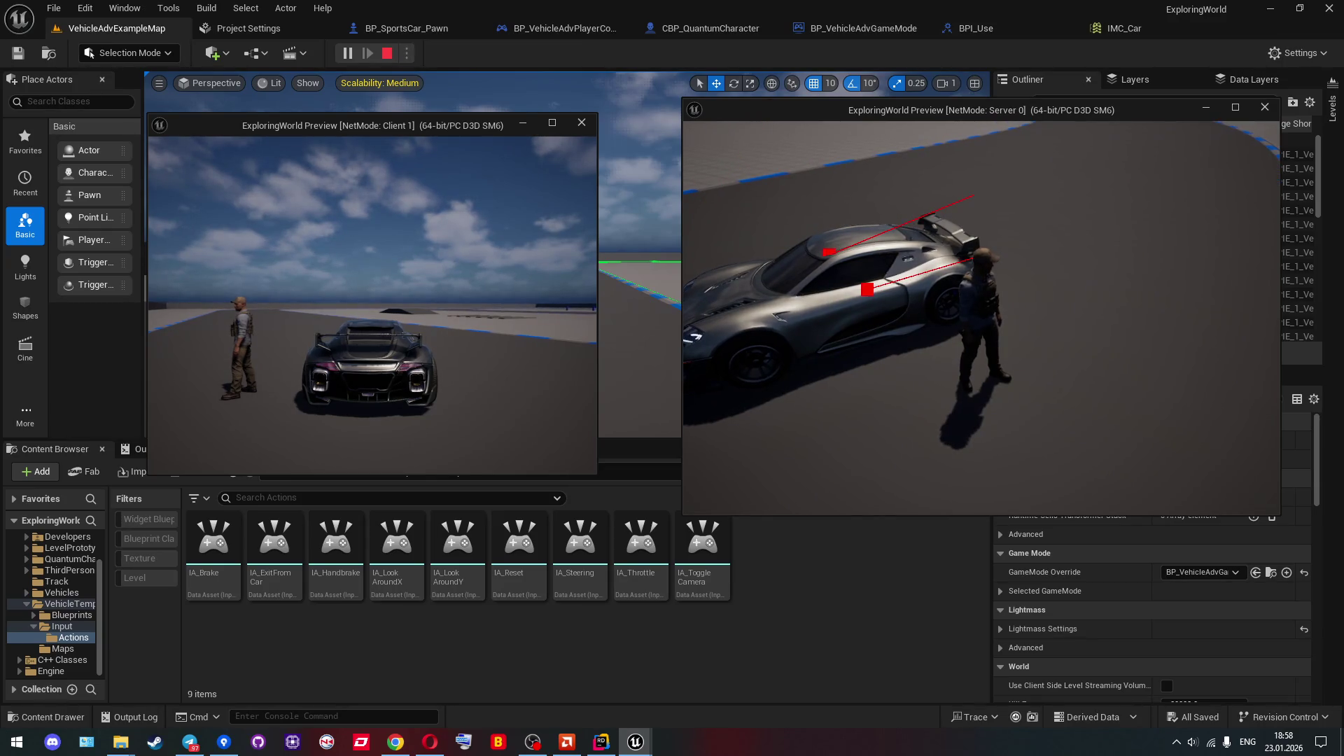
Enter and exit the car twice as the client player.
key(s)
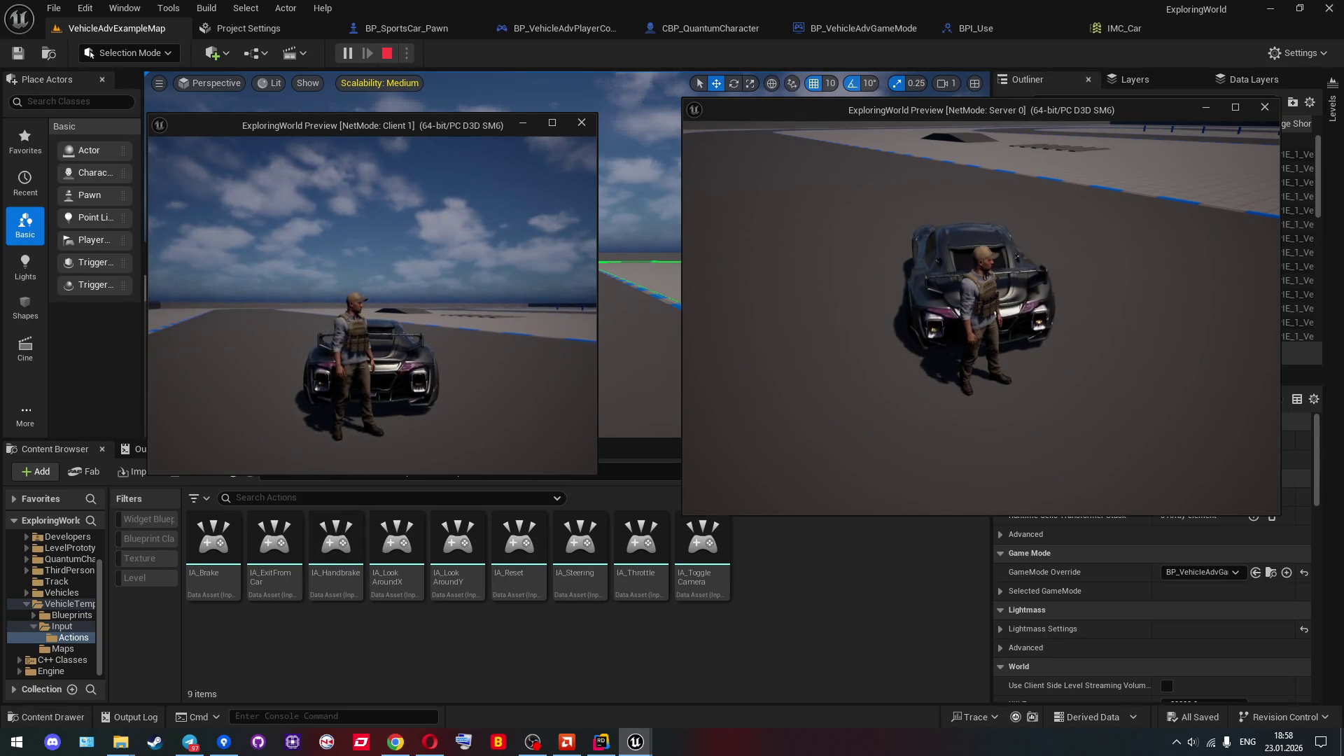
key(e)
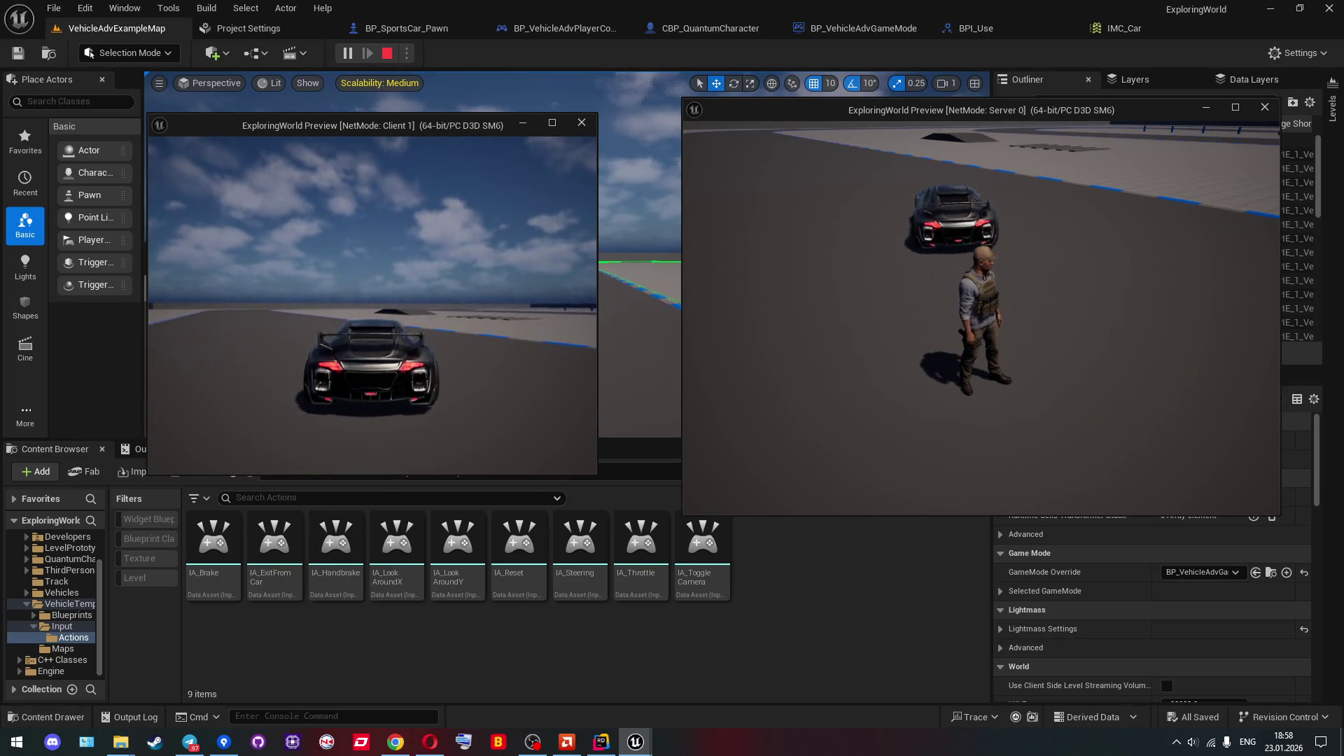
key(e)
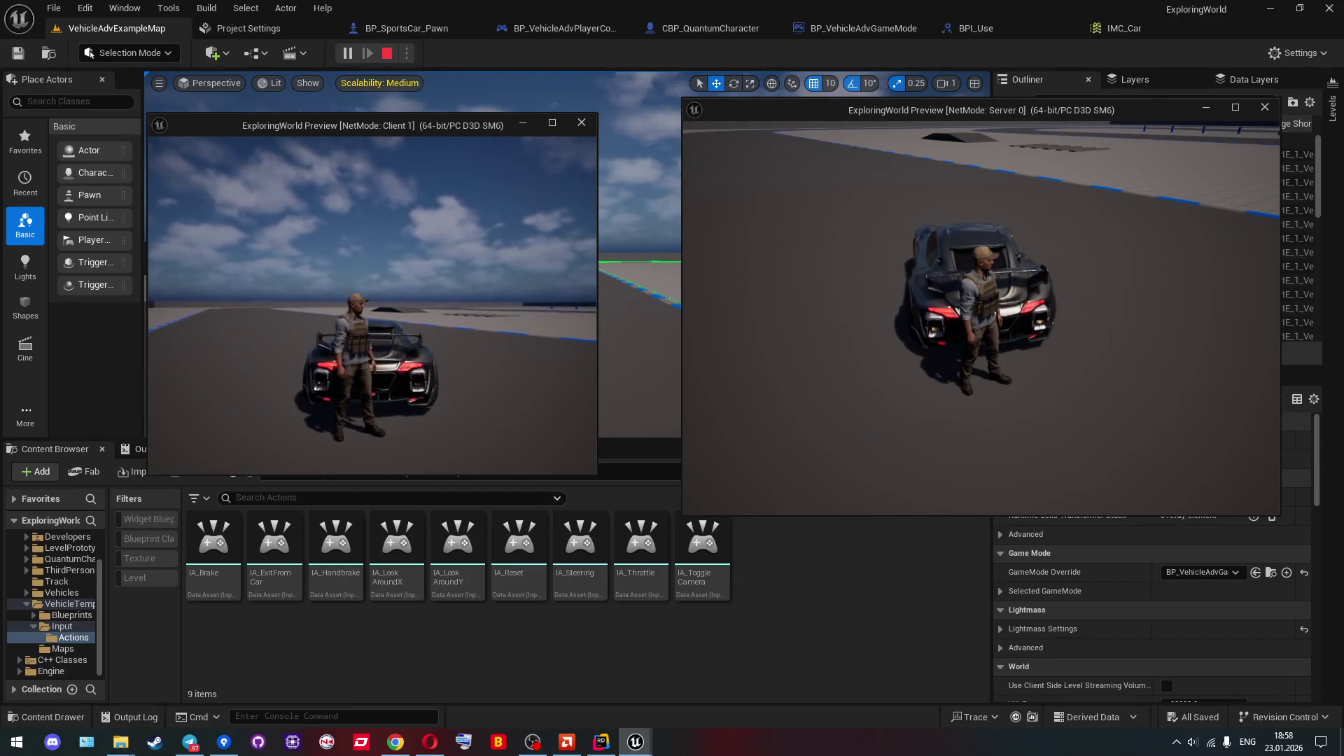
key(e)
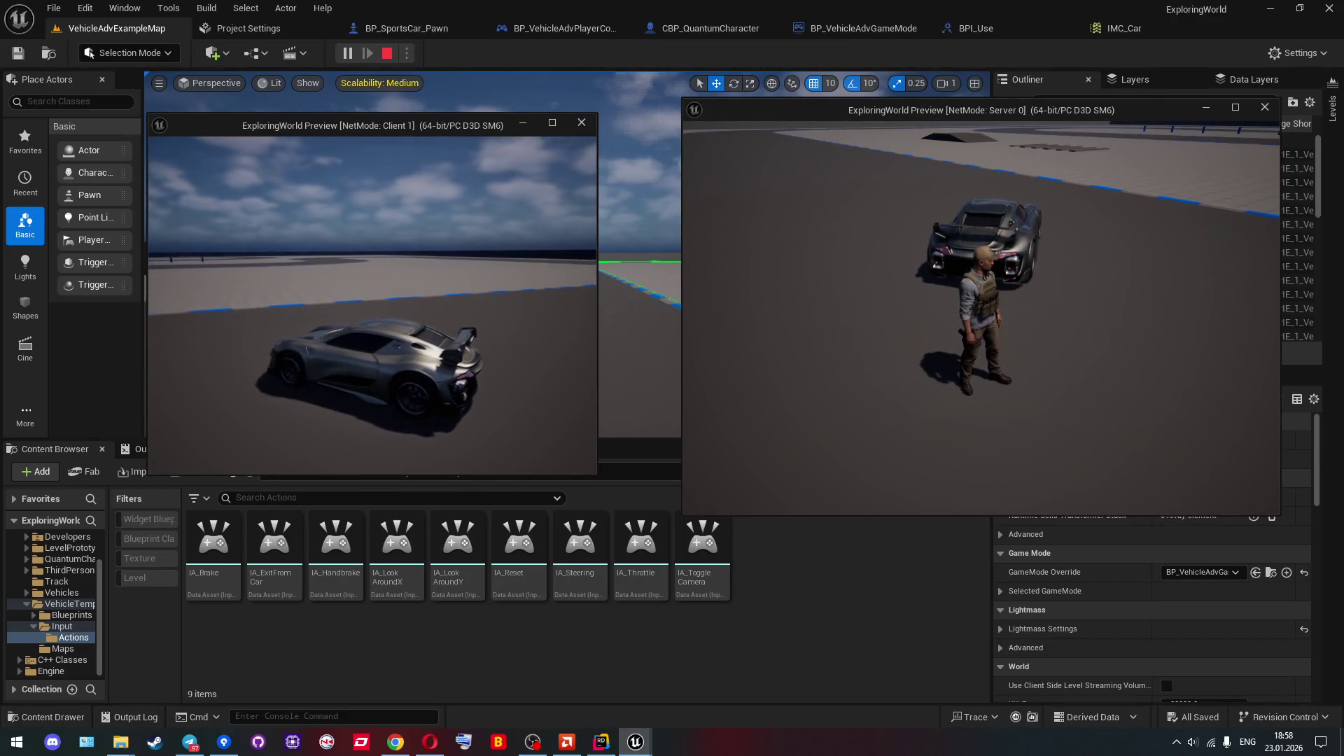
key(e)
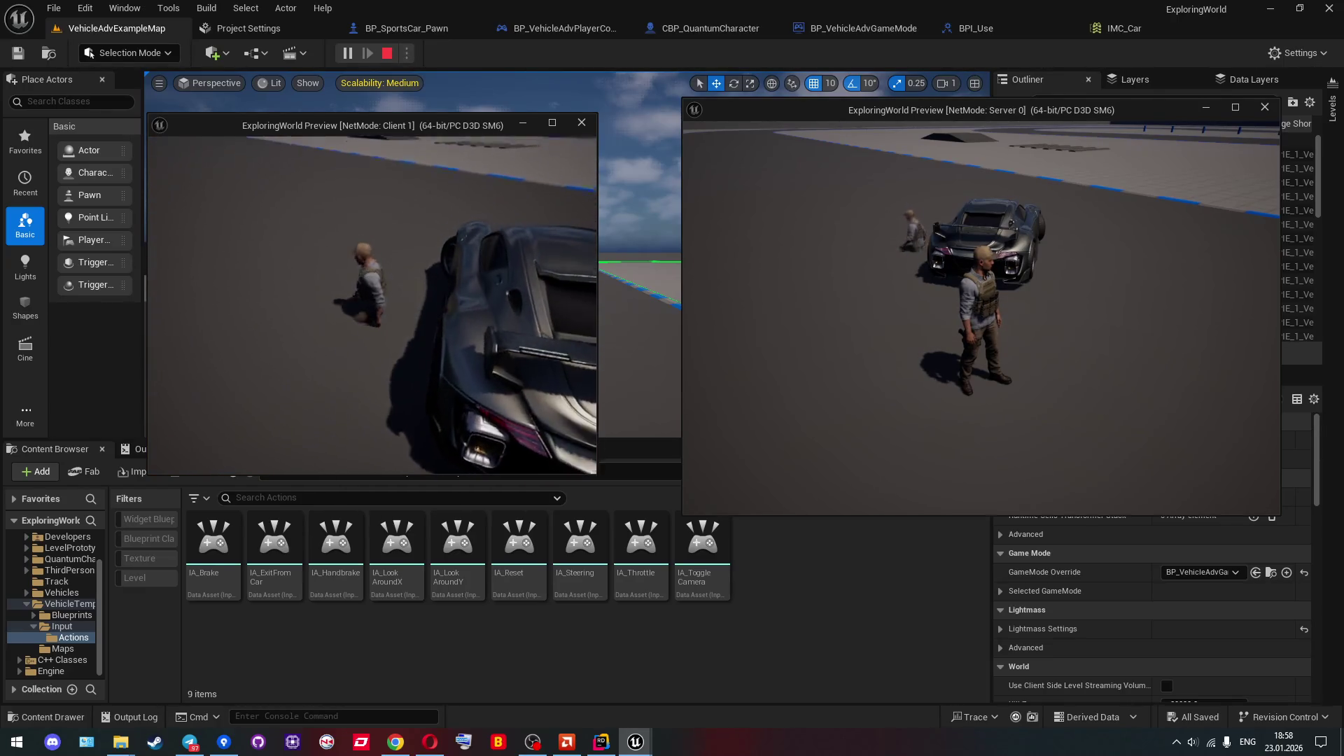
Enter and exit the car as the server player, then enter the other car as the client.
key(w)
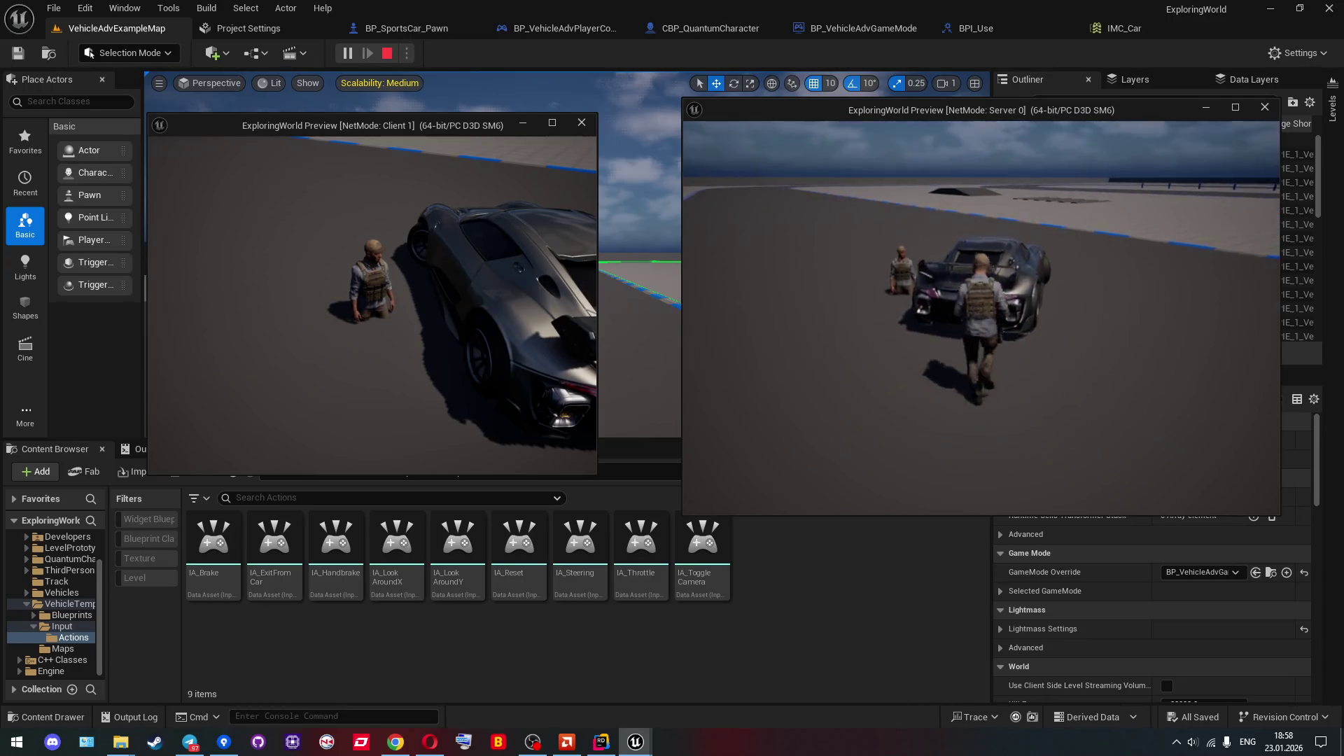
key(e)
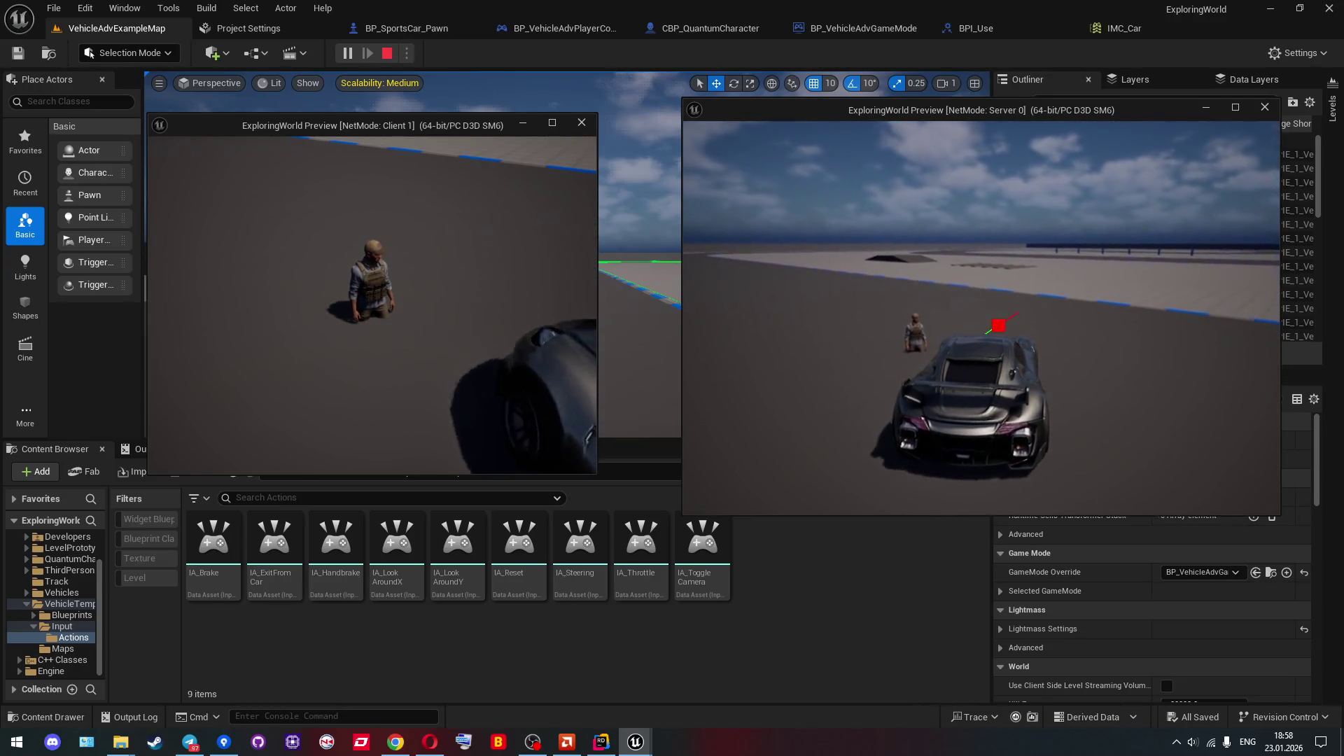
key(e)
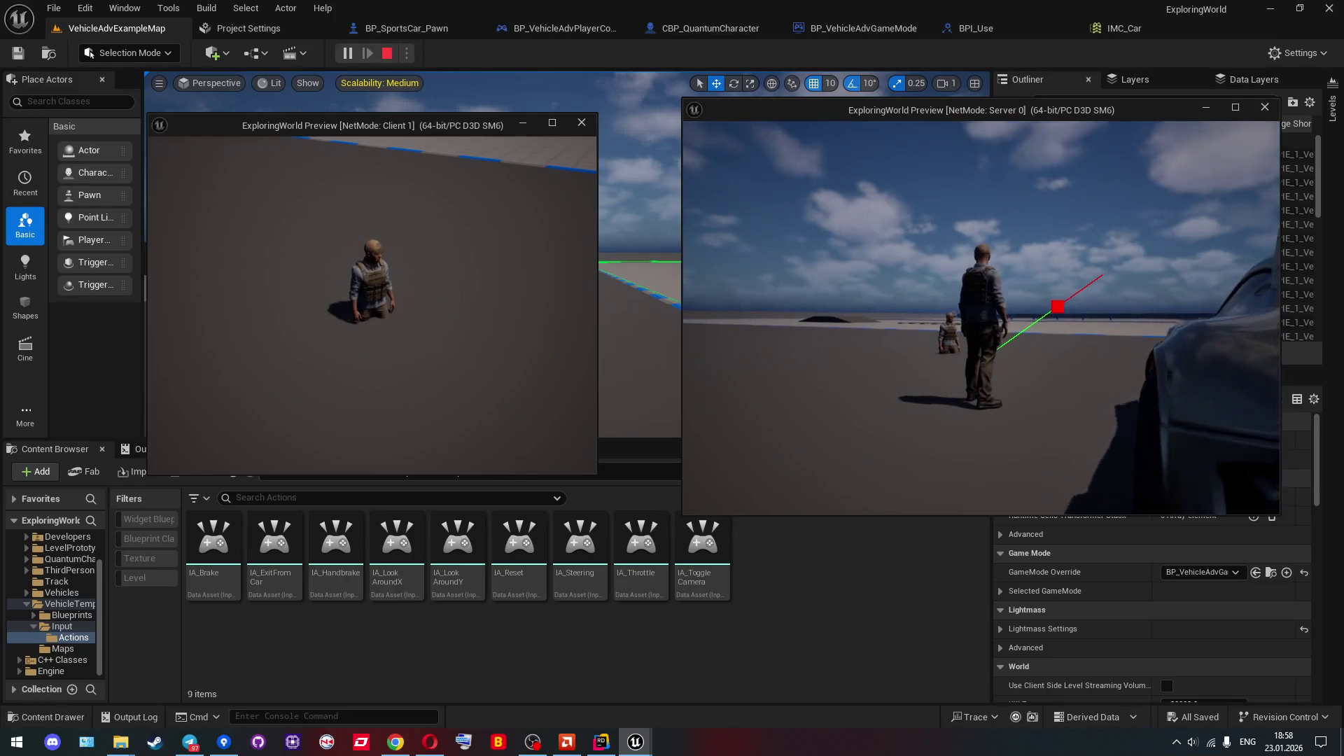
key(w)
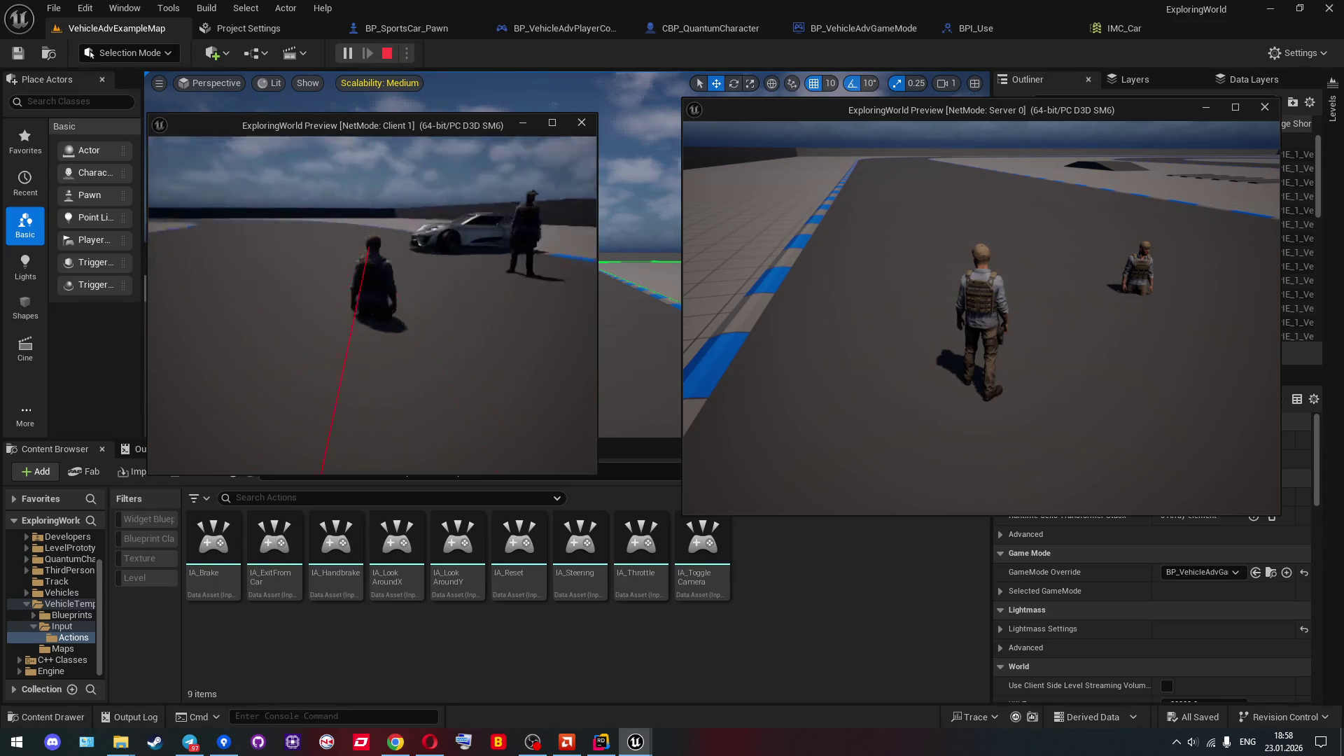
key(e)
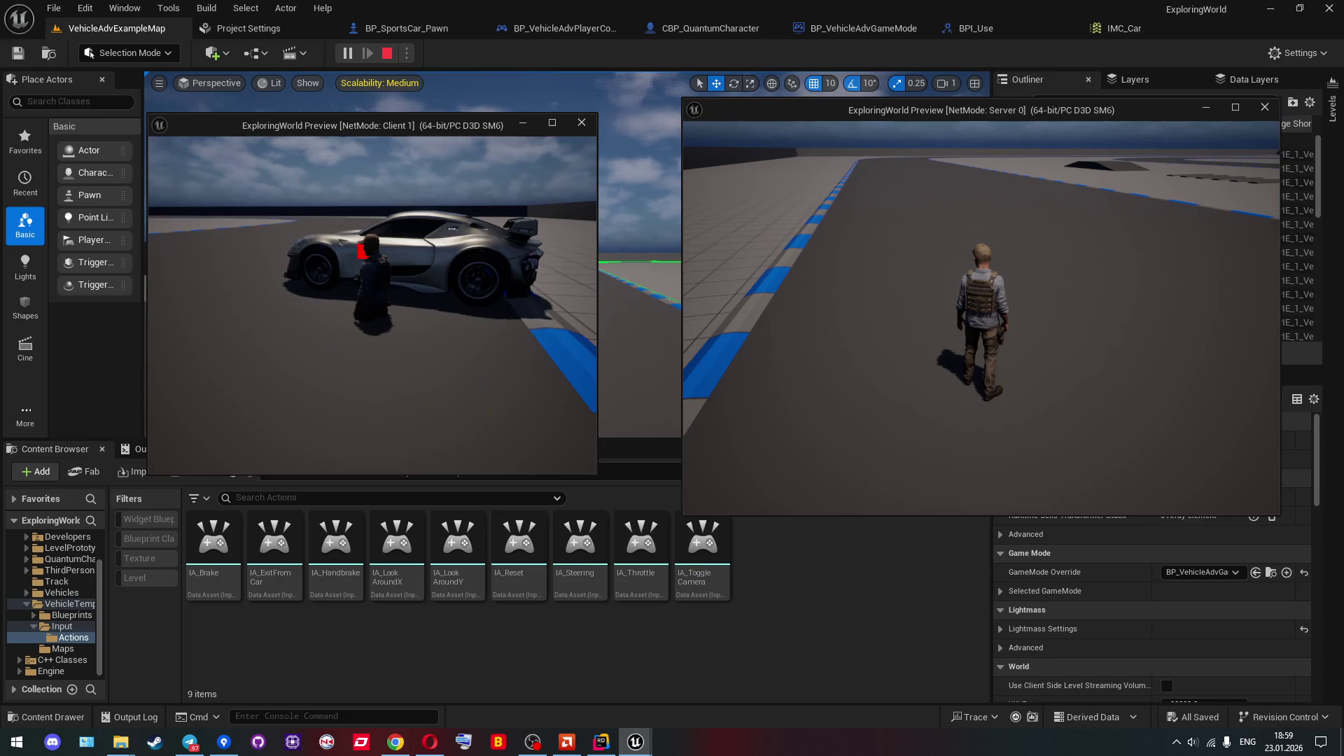
Stop the play session and view BP_SportsCar_Pawn's 3D preview from the side.
key(Escape)
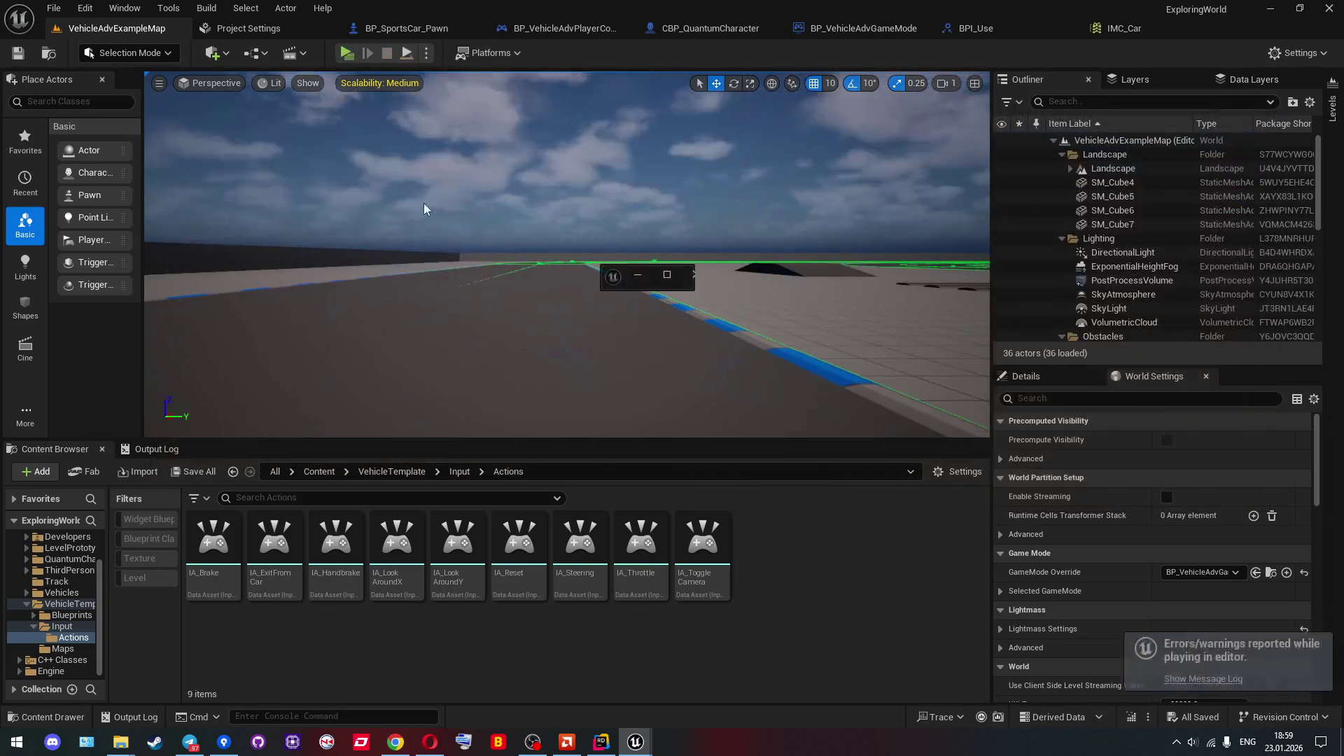
click(404, 31)
click(285, 79)
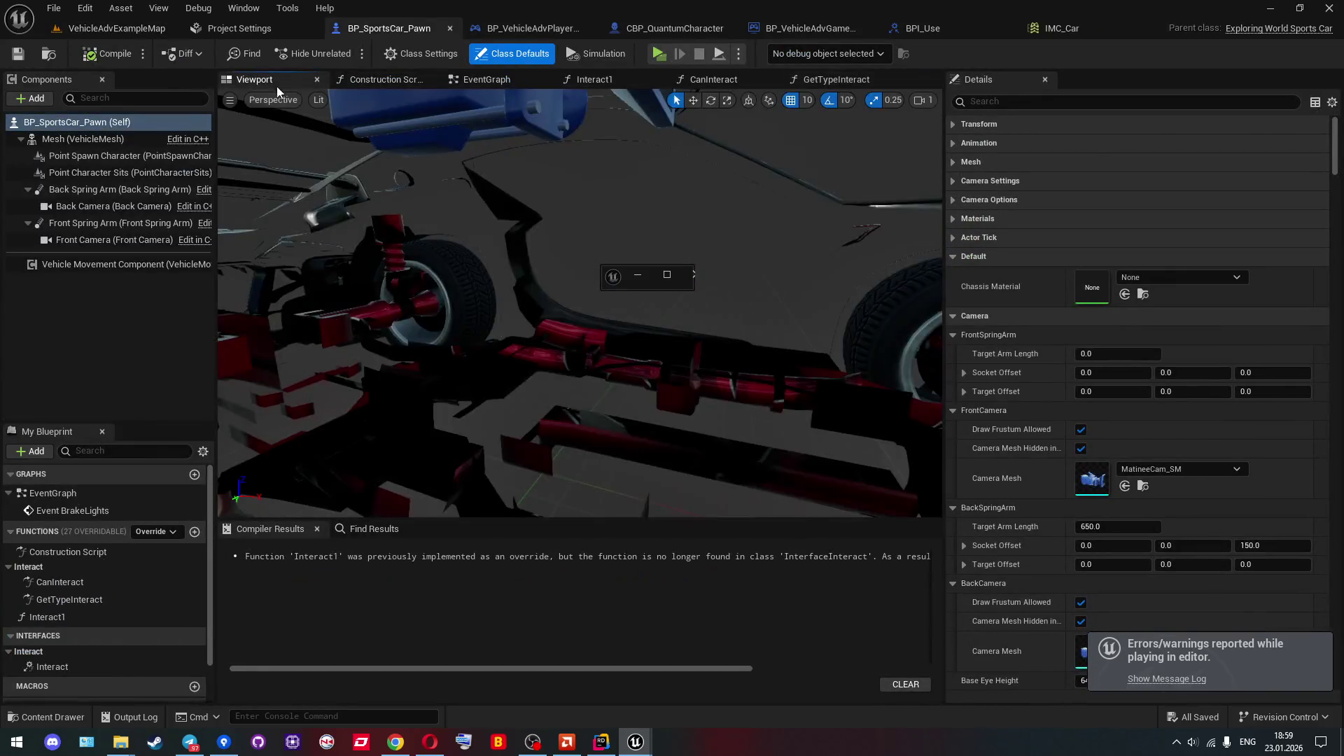
click(65, 159)
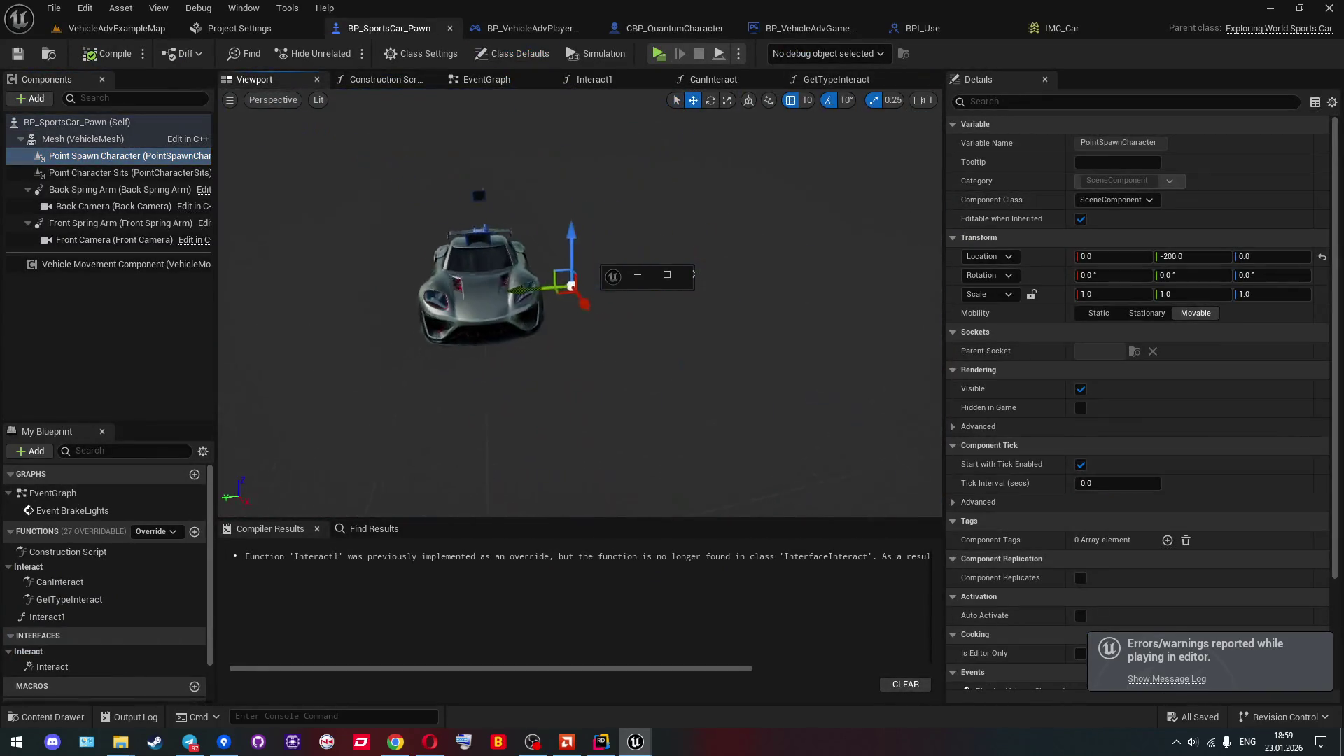
drag(532, 210, 451, 210)
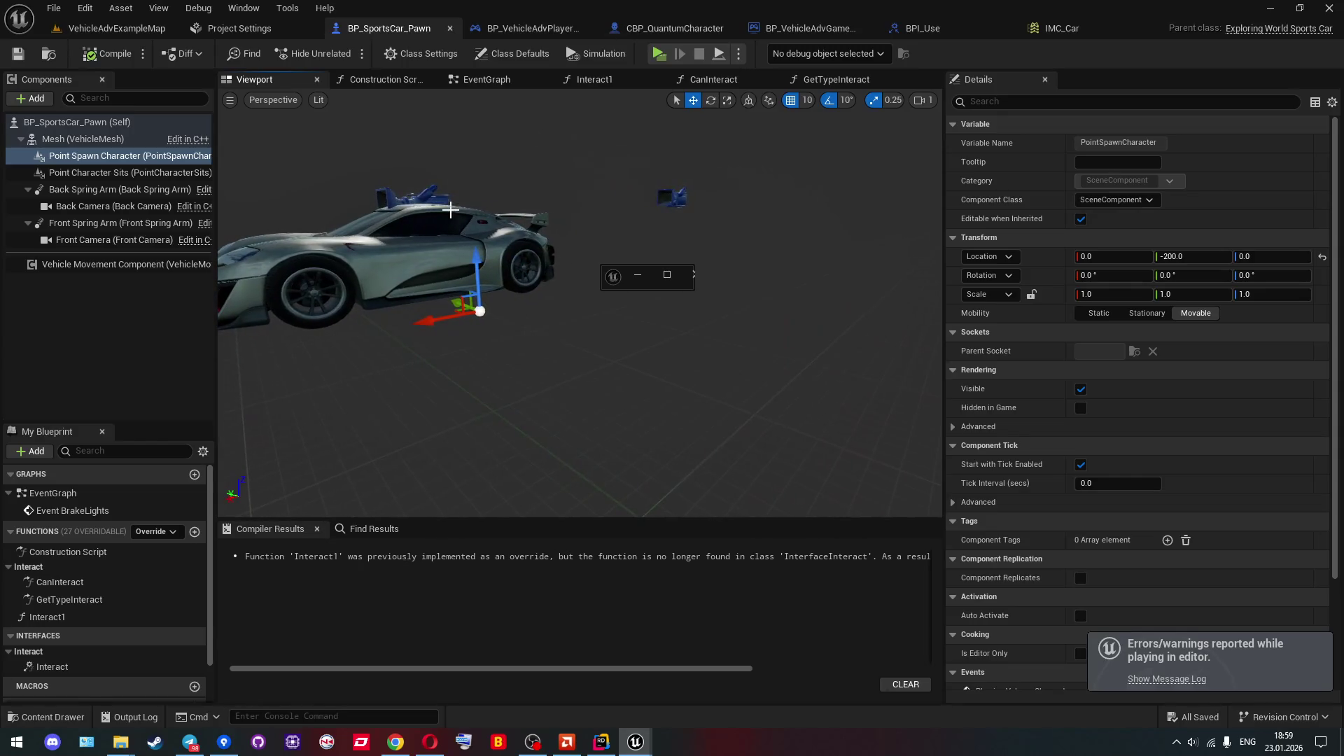
click(691, 280)
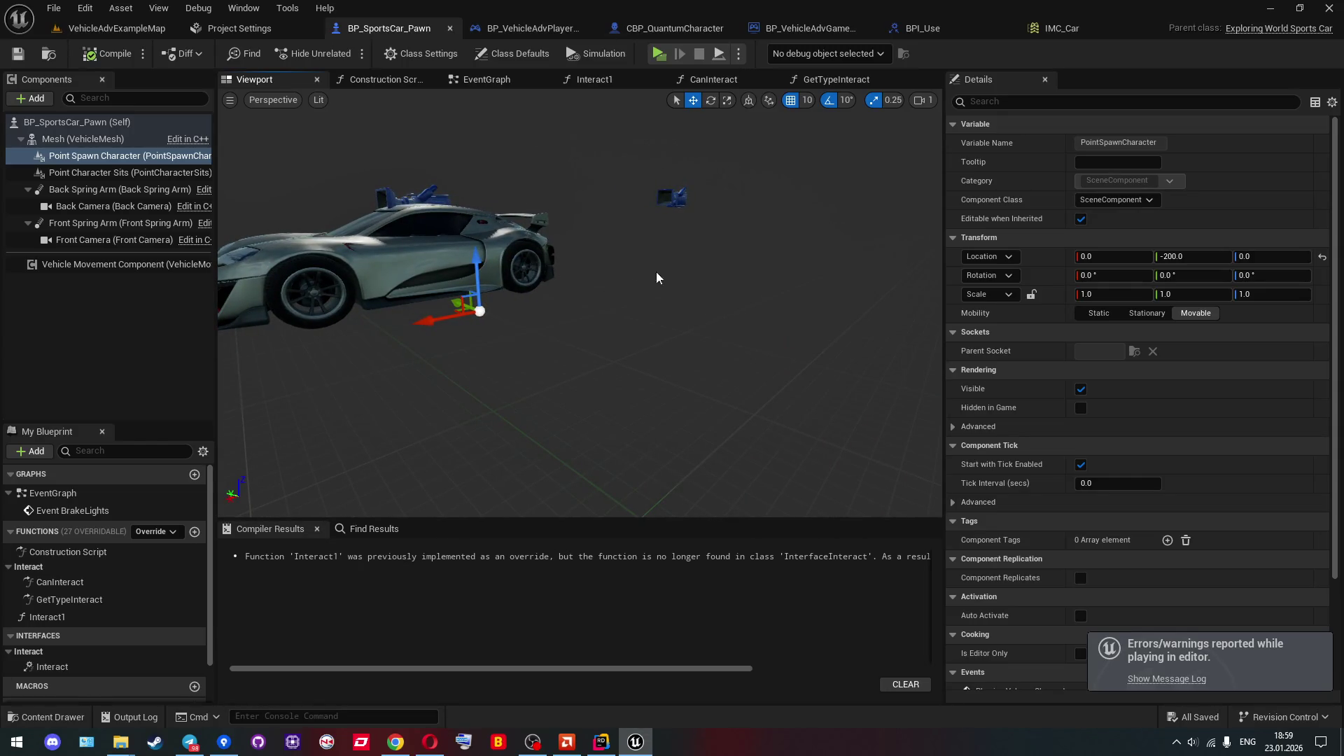
Set Point Spawn Character to Y -220, Z 80 and compile the car blueprint.
click(105, 172)
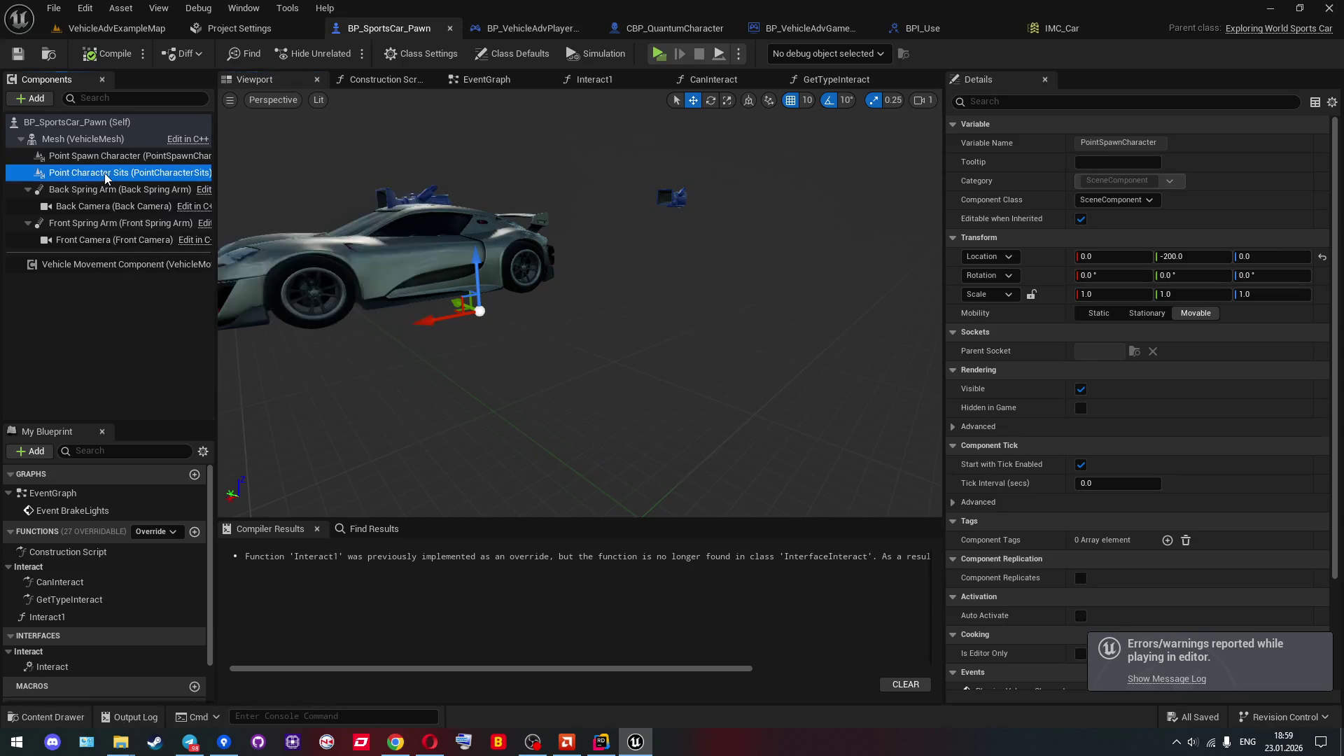
double_click(98, 156)
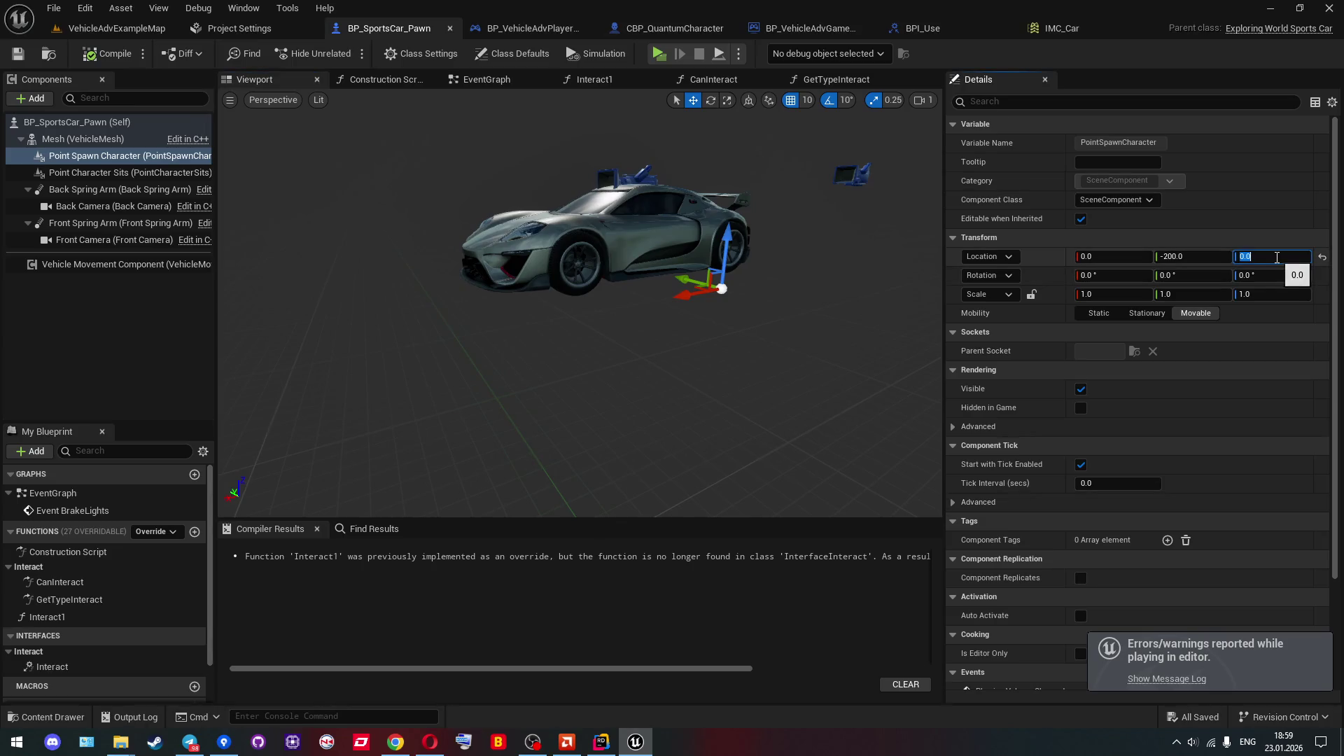
click(1273, 256)
text(80)
key(Return)
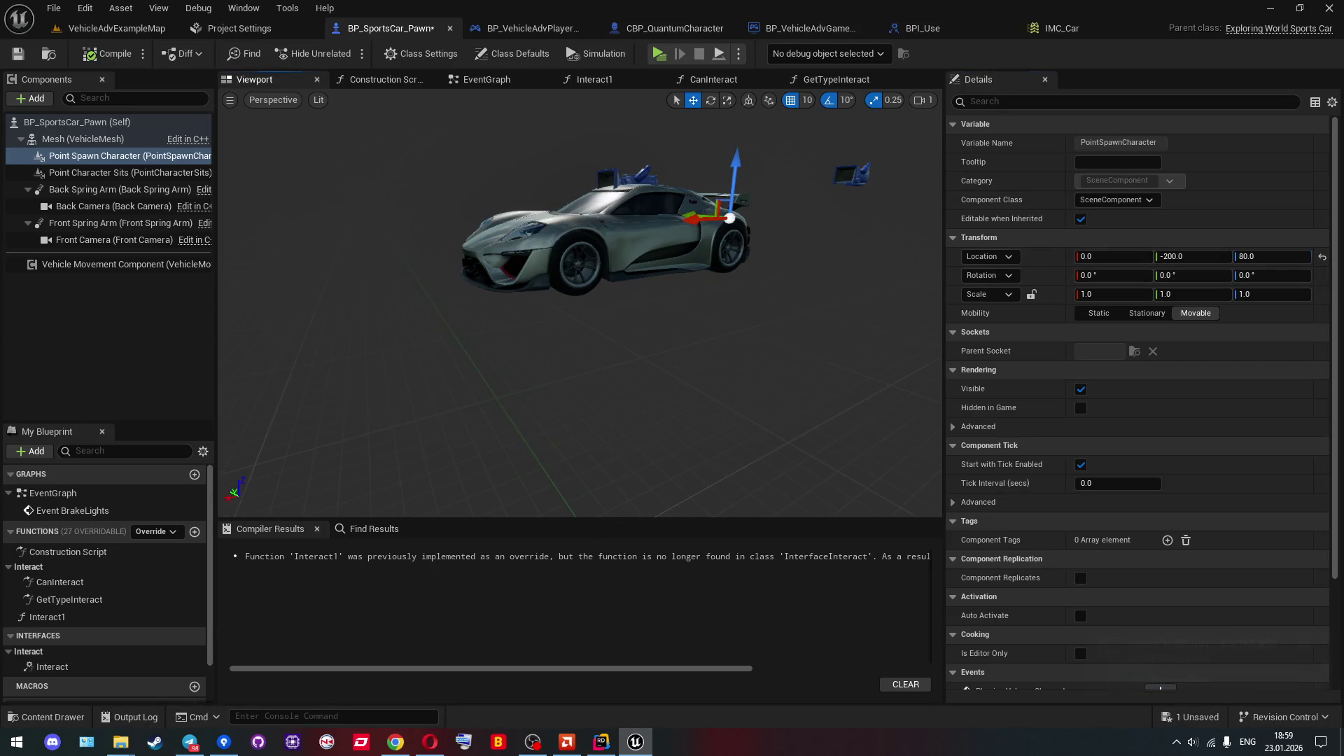
drag(700, 294, 744, 275)
scroll(744, 275, up, 3)
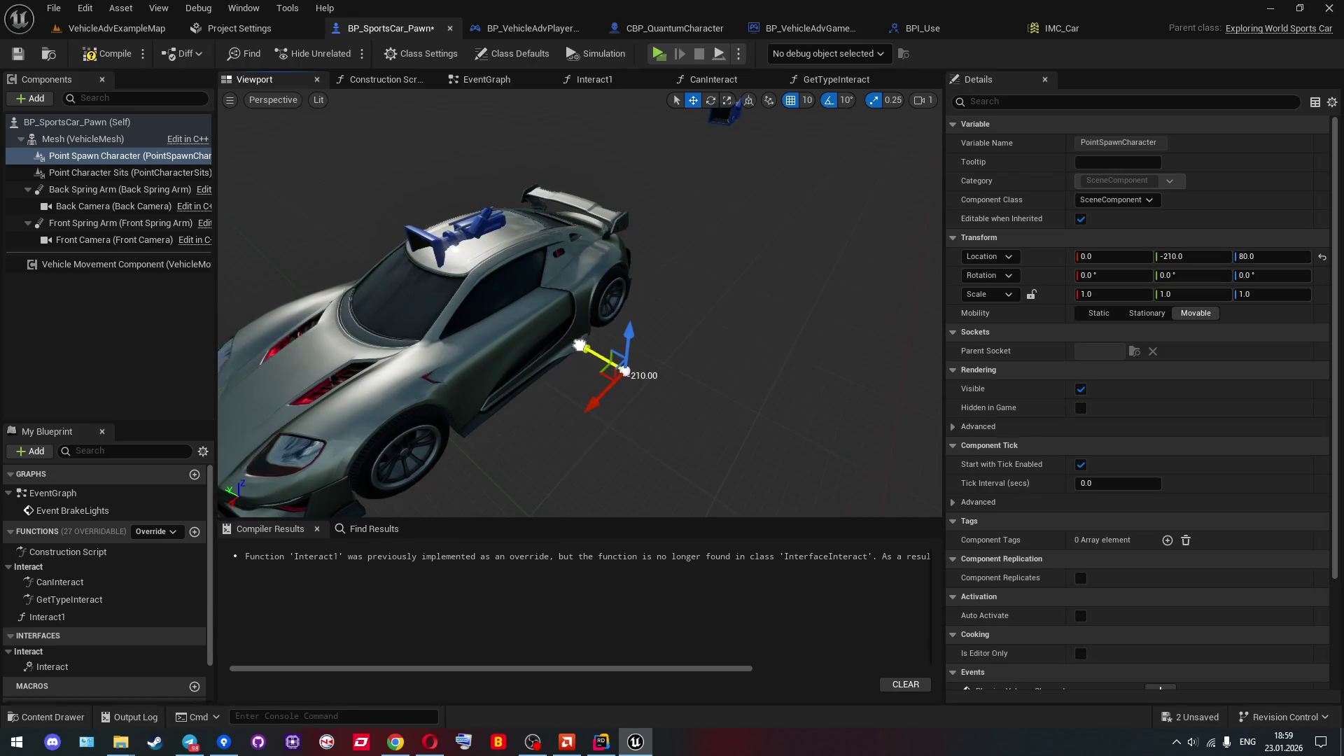
click(96, 58)
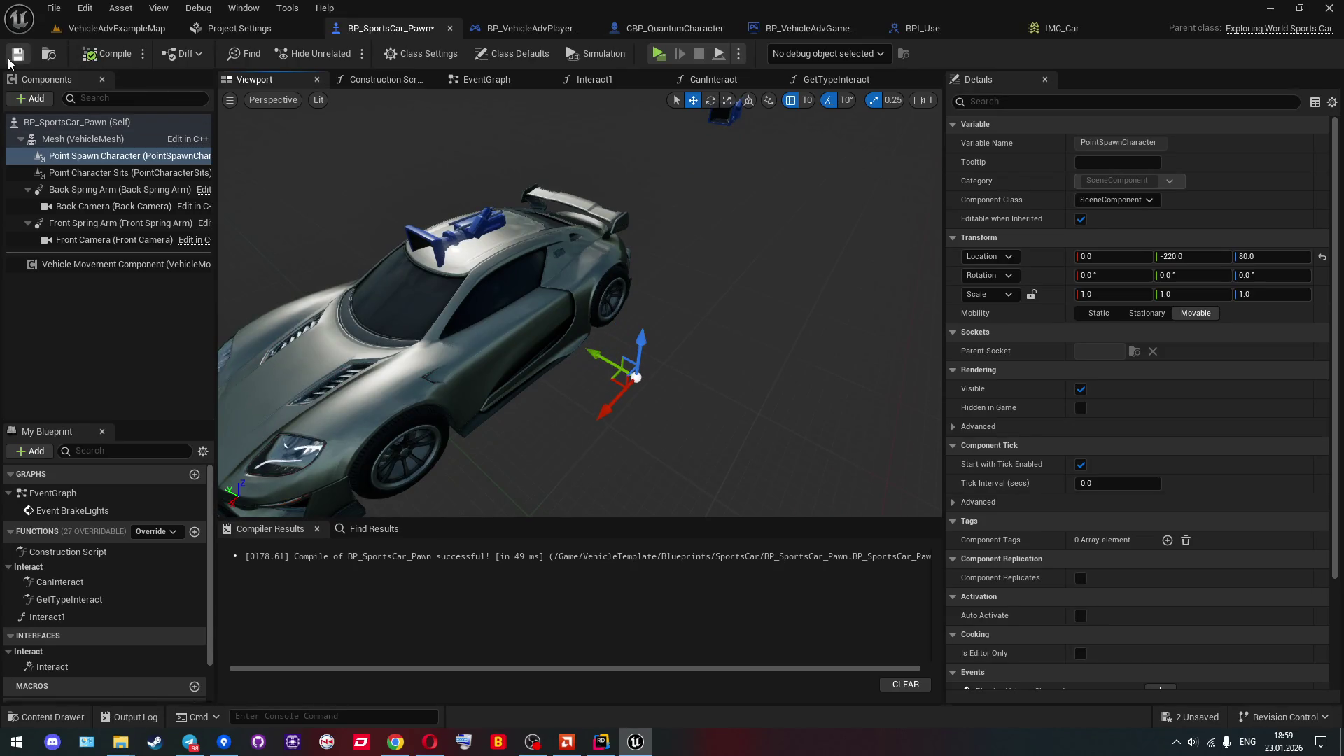
click(105, 29)
Walk the client character to the car door and try entering, then stop and reopen BP_SportsCar_Pawn.
click(347, 53)
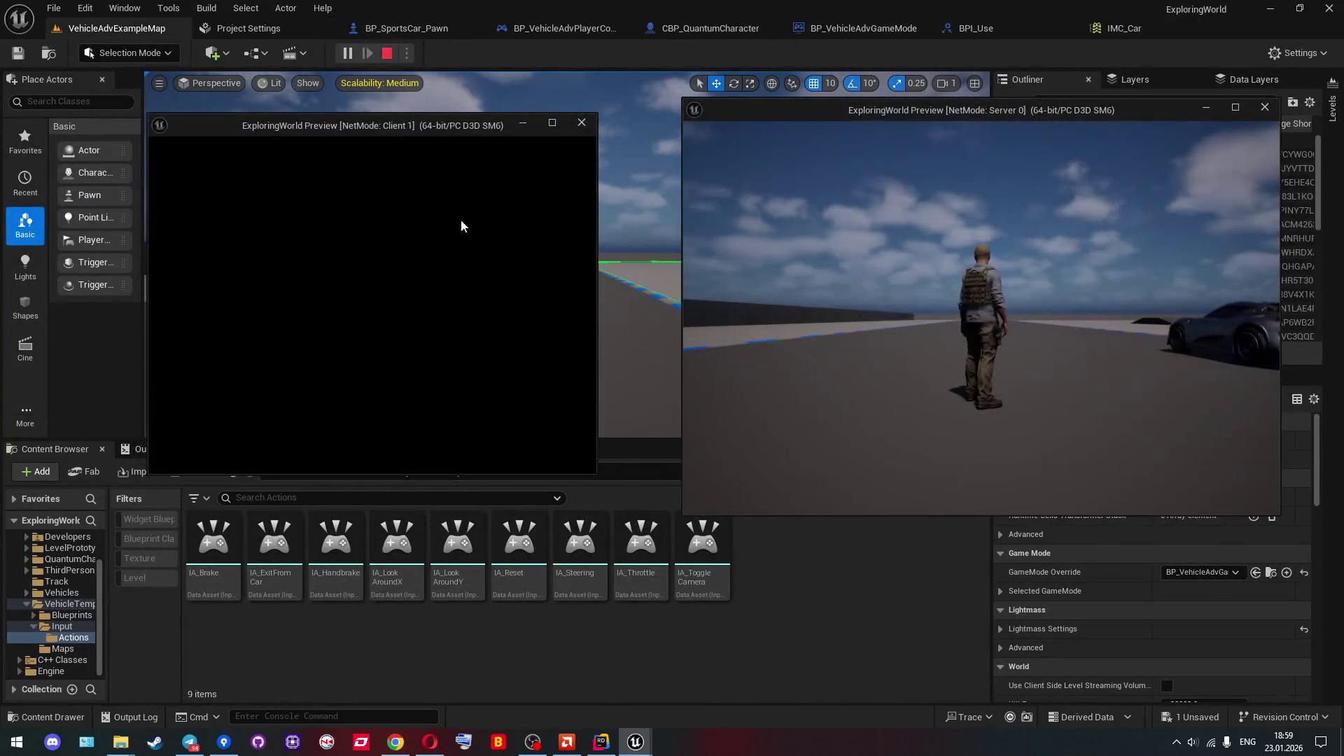
key(w)
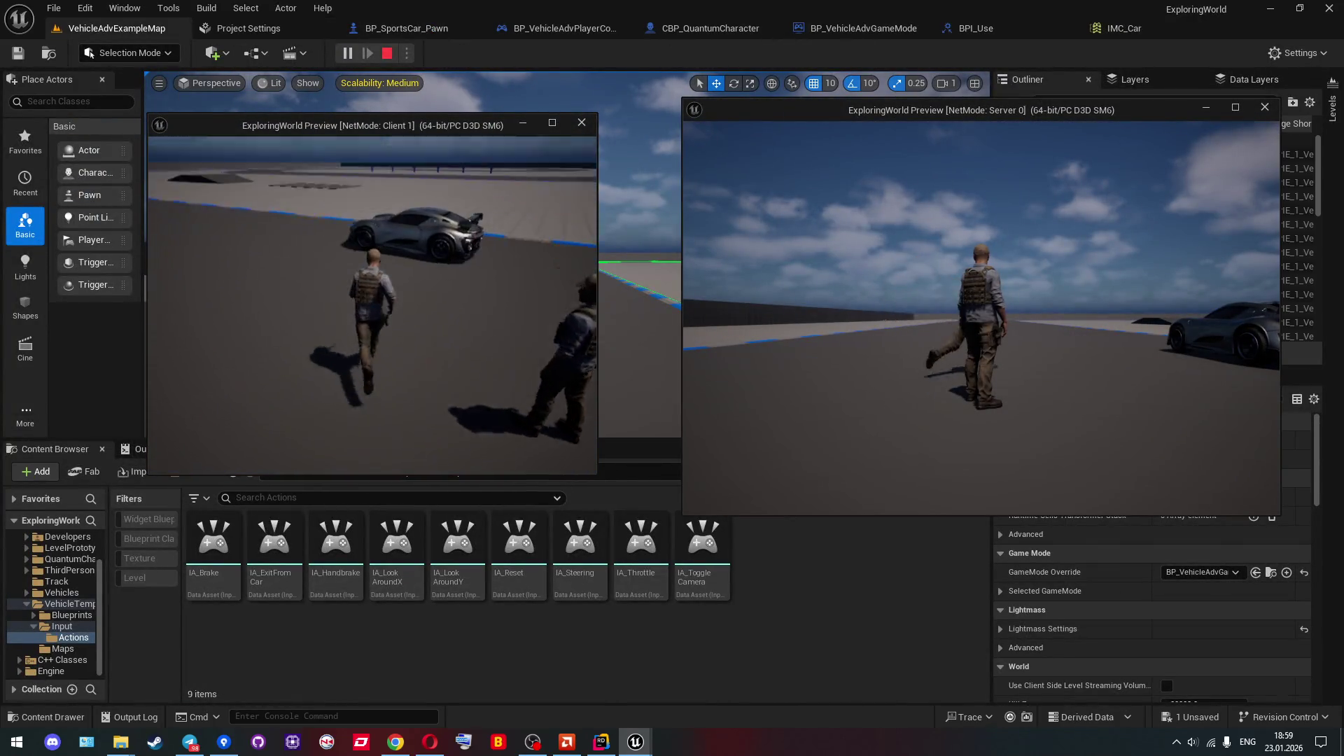
key(w)
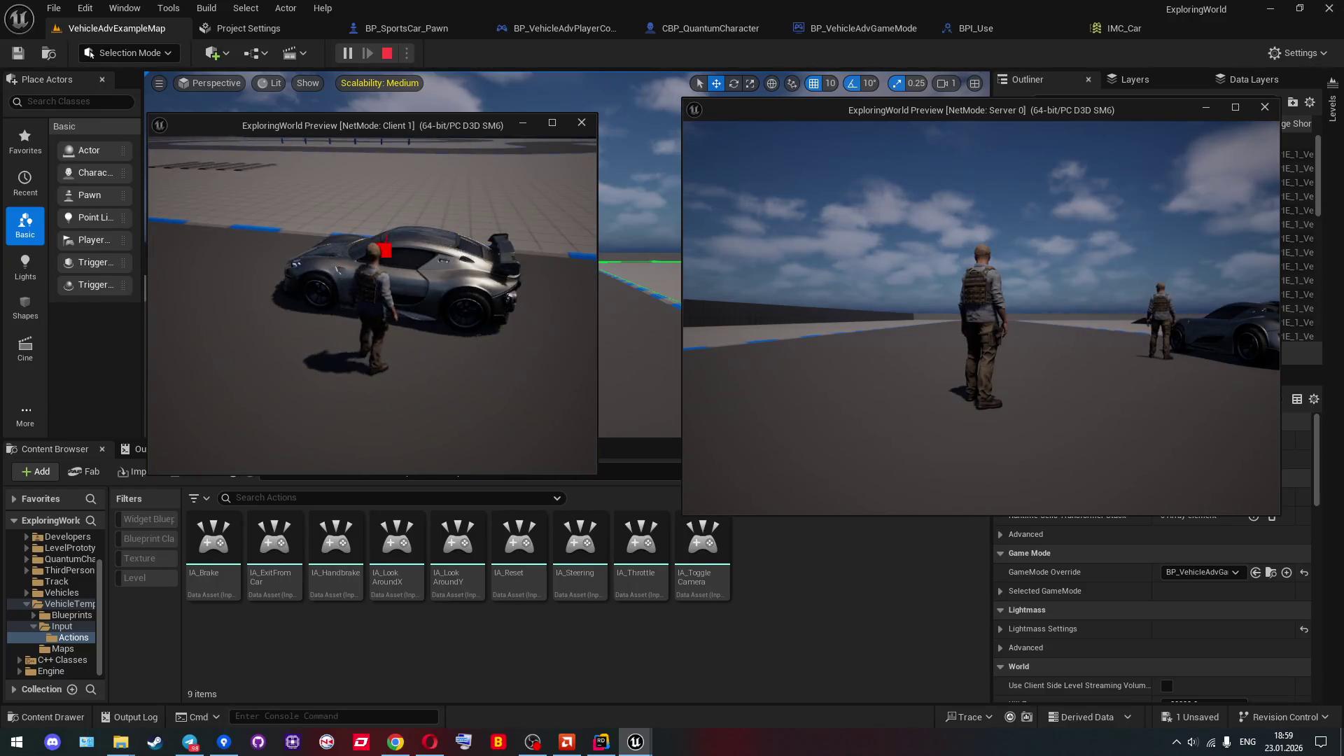
key(e)
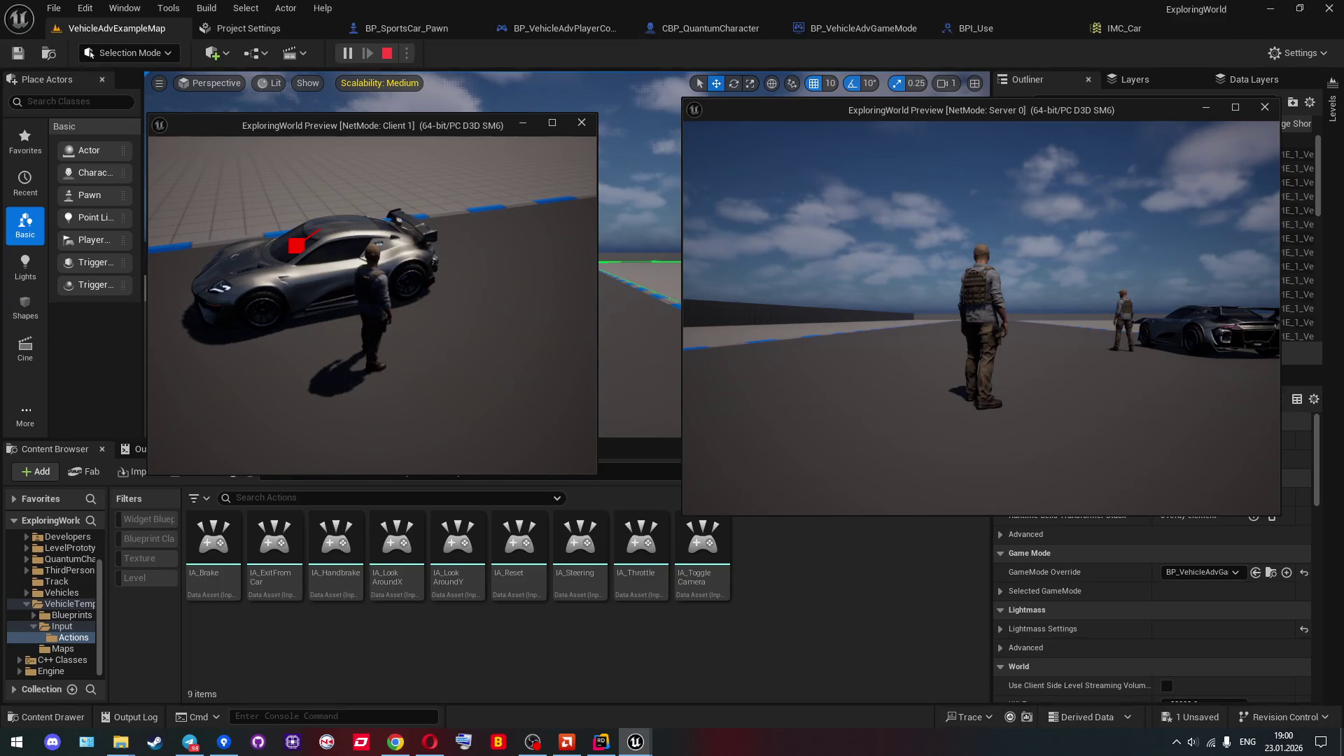
key(Escape)
click(453, 33)
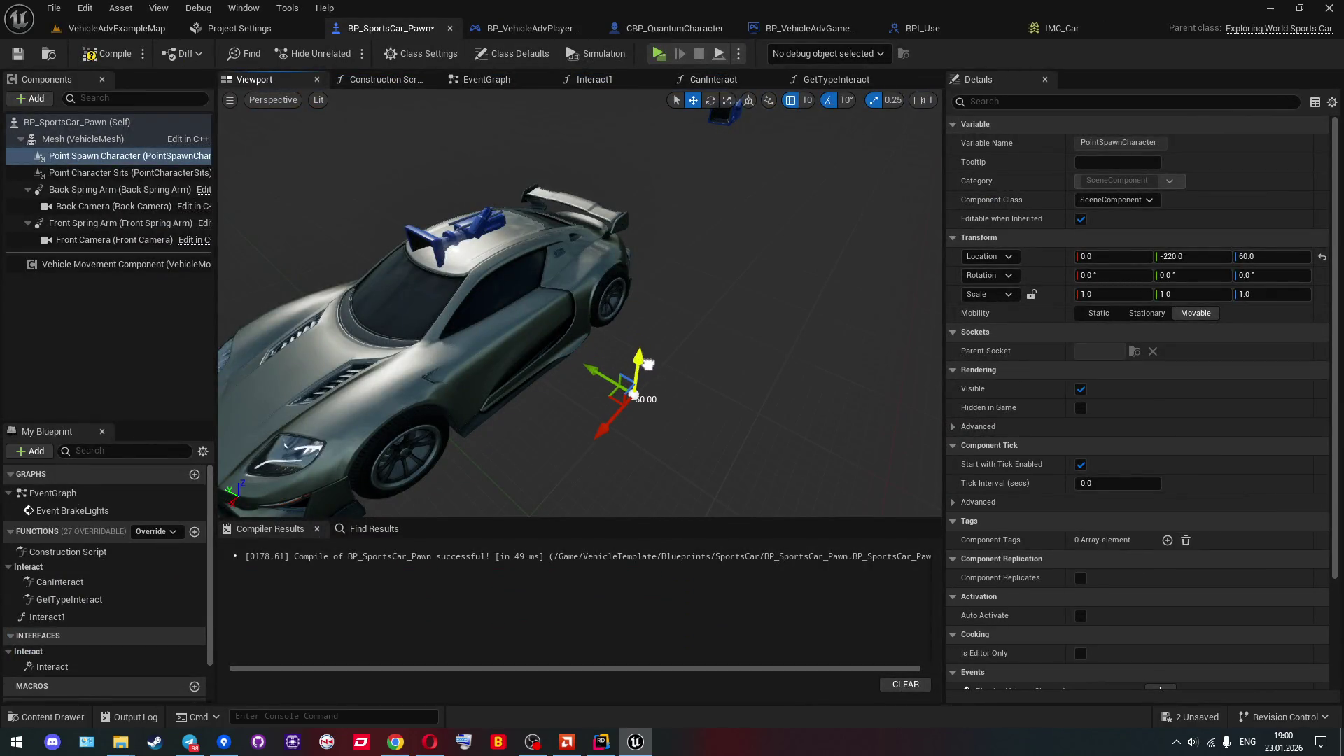
Save the car blueprint with spawn Z 60, then enter and exit the car repeatedly as the client.
click(19, 54)
click(112, 28)
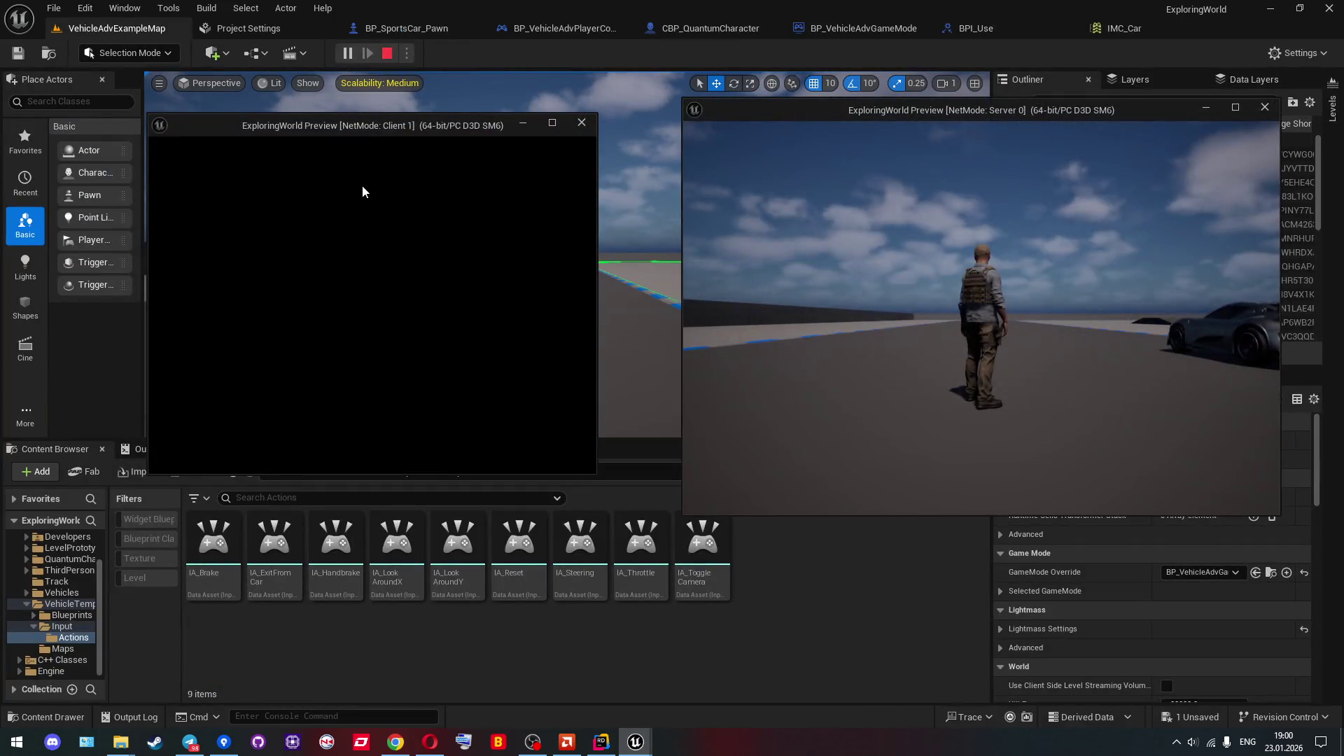
key(w)
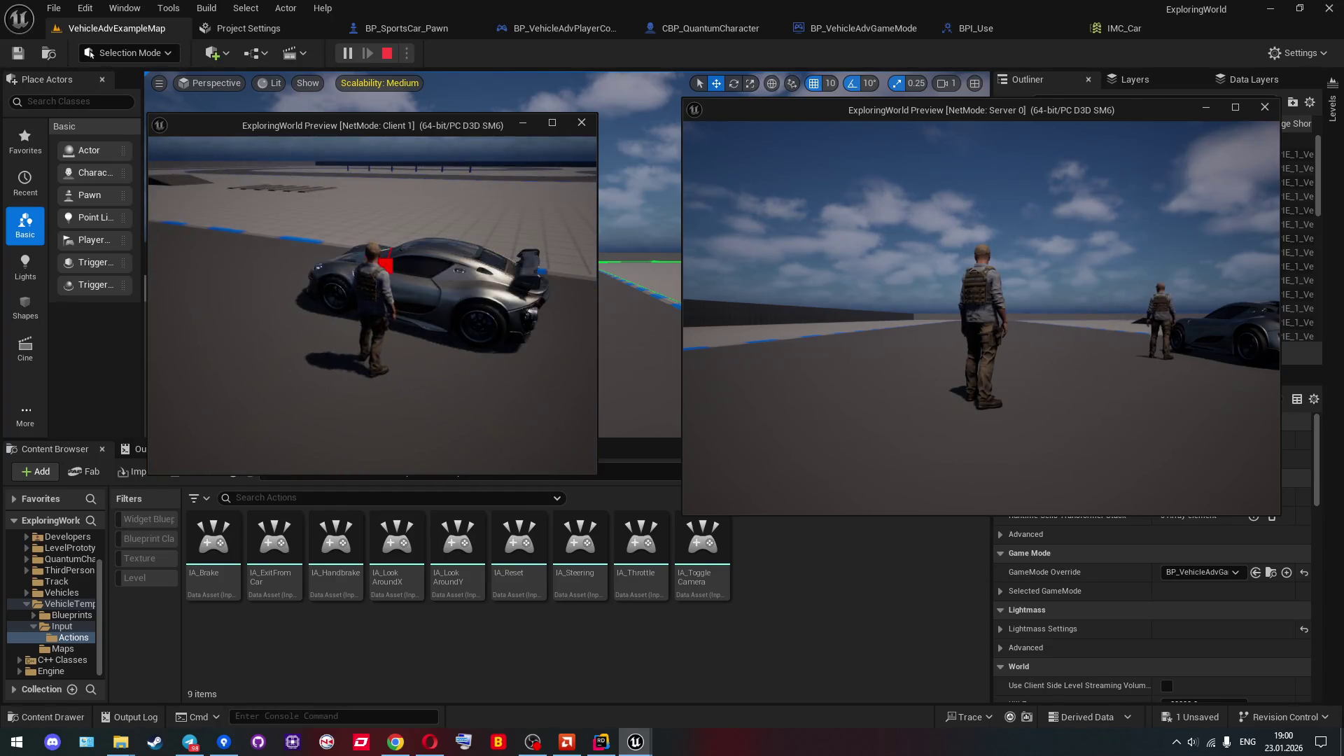
key(e)
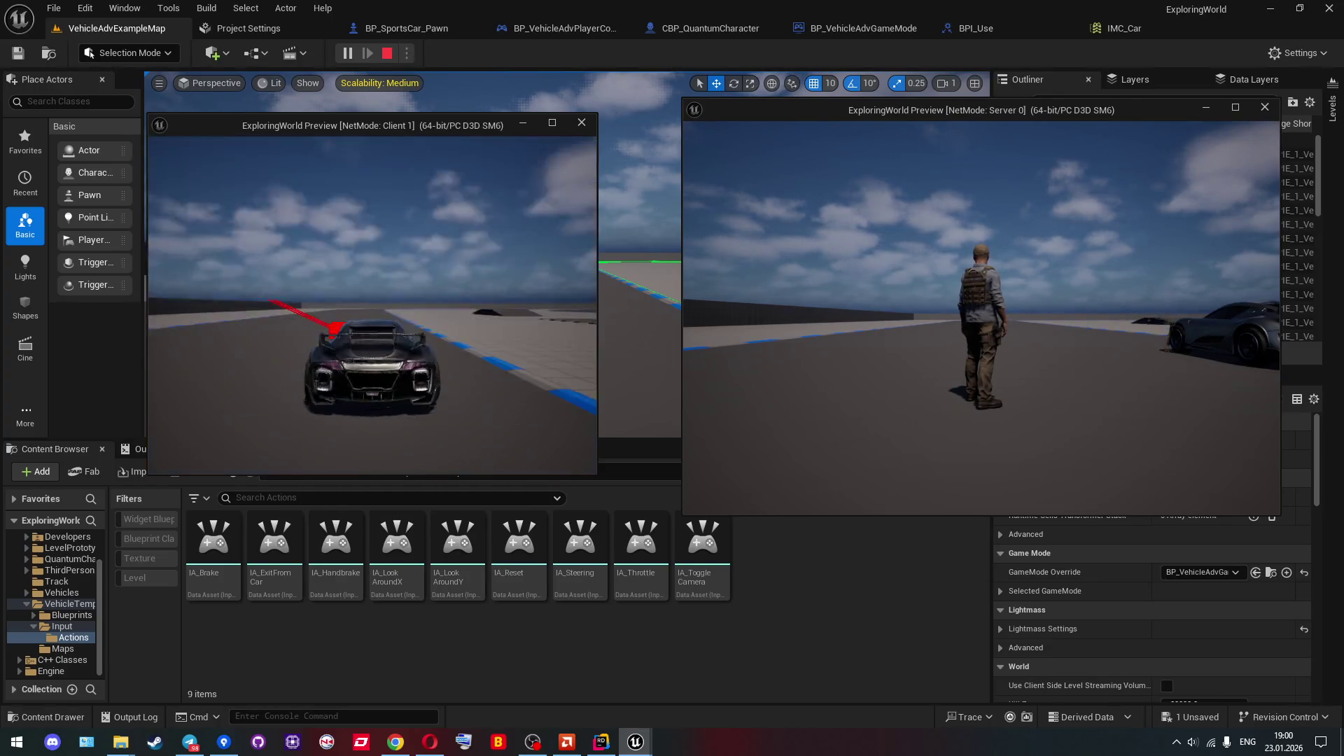
key(e)
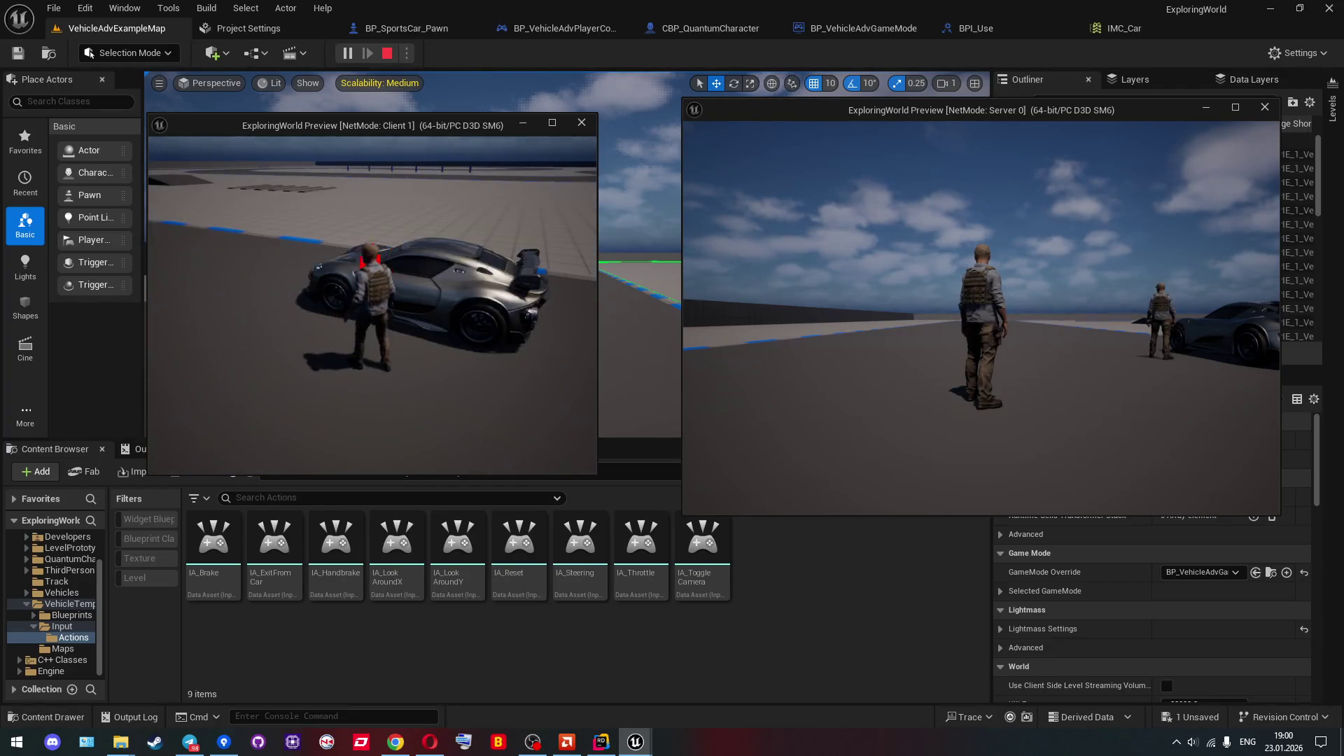
key(e)
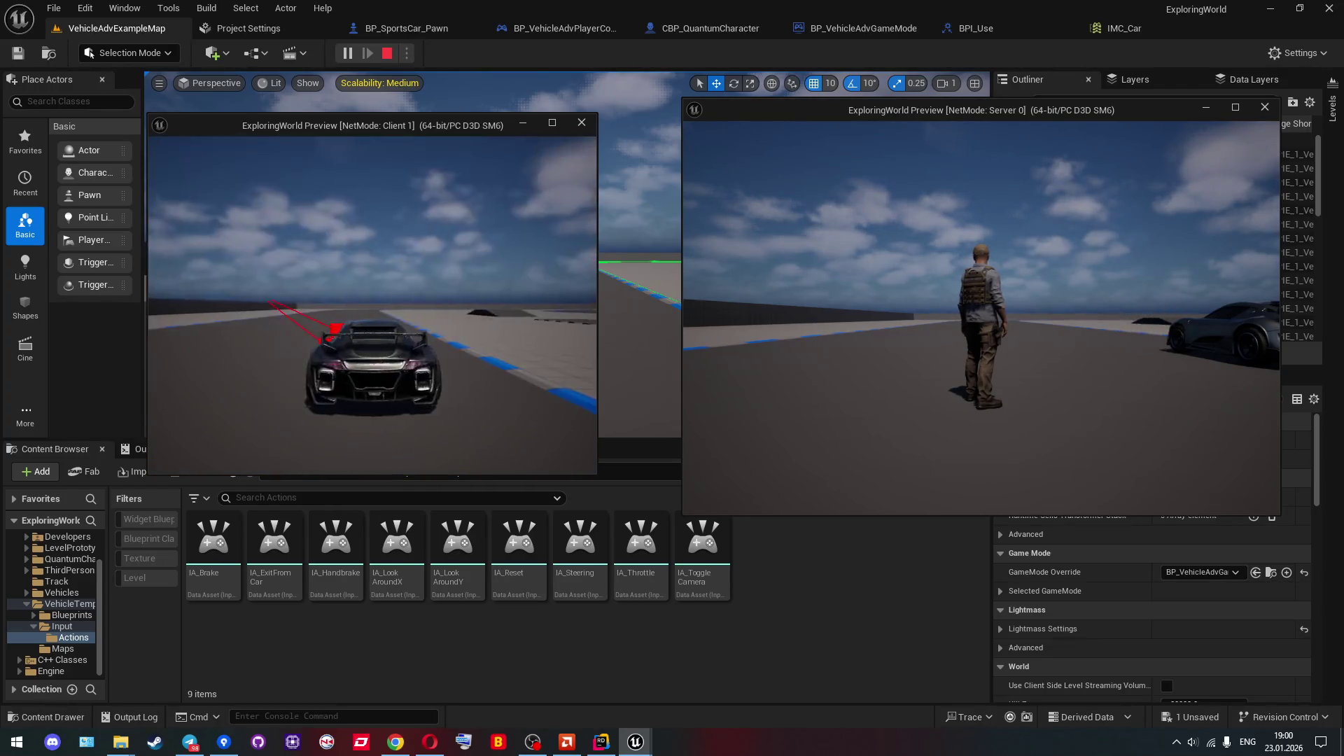
key(e)
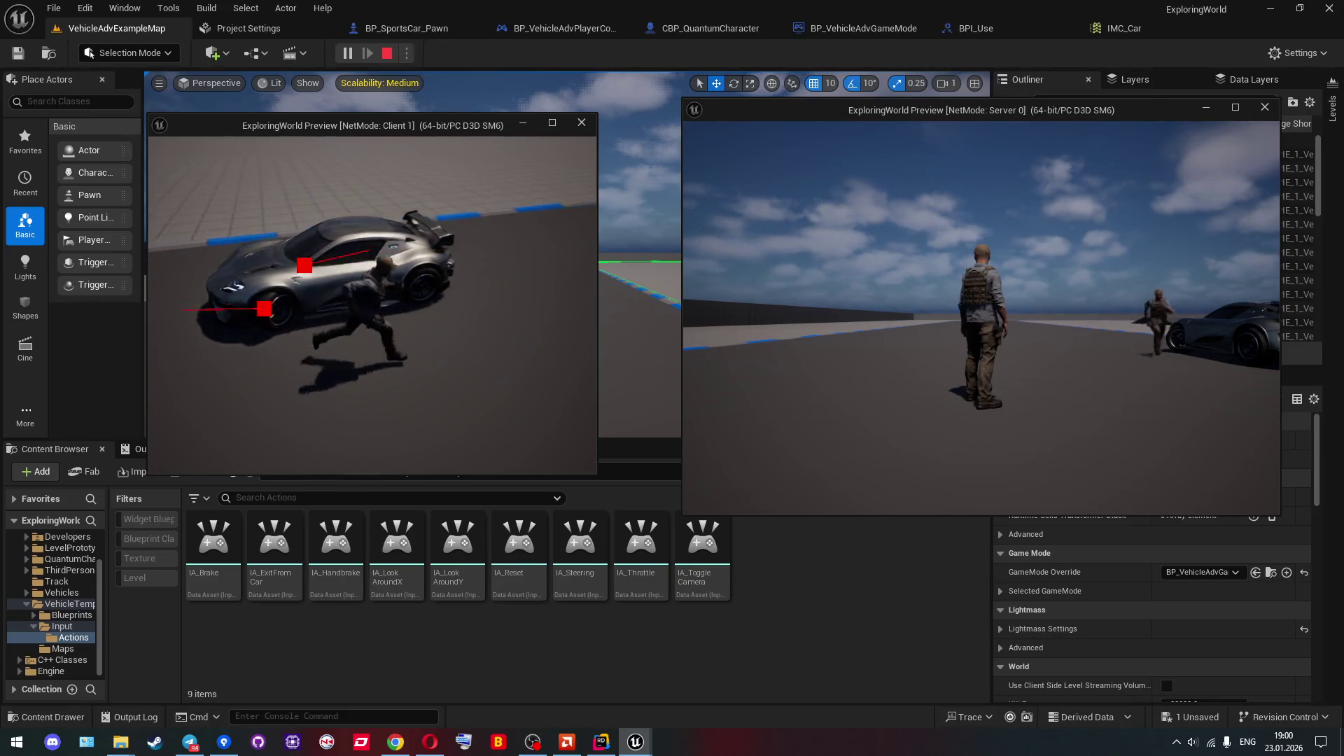
key(e)
key(e)
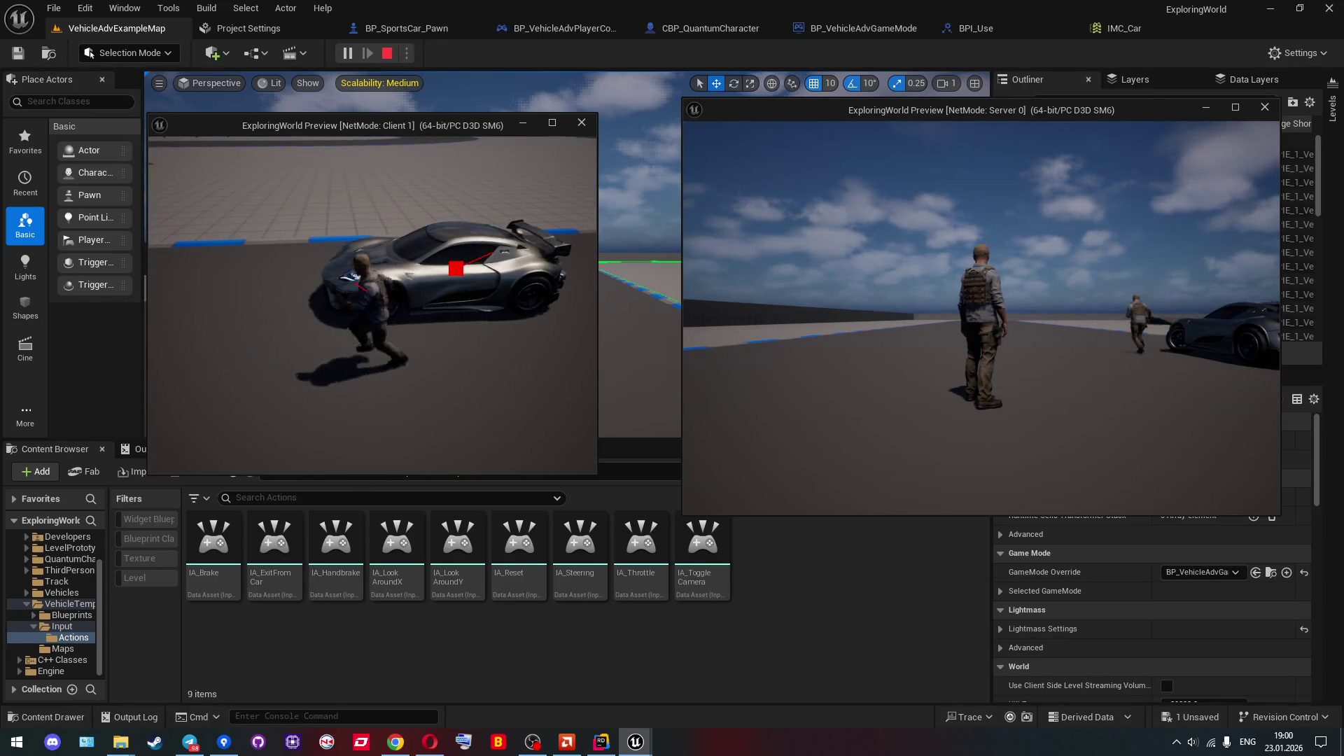
key(Escape)
Search ExploringWorldCharacter.cpp for 'handle' to review the interact and timer code.
click(596, 748)
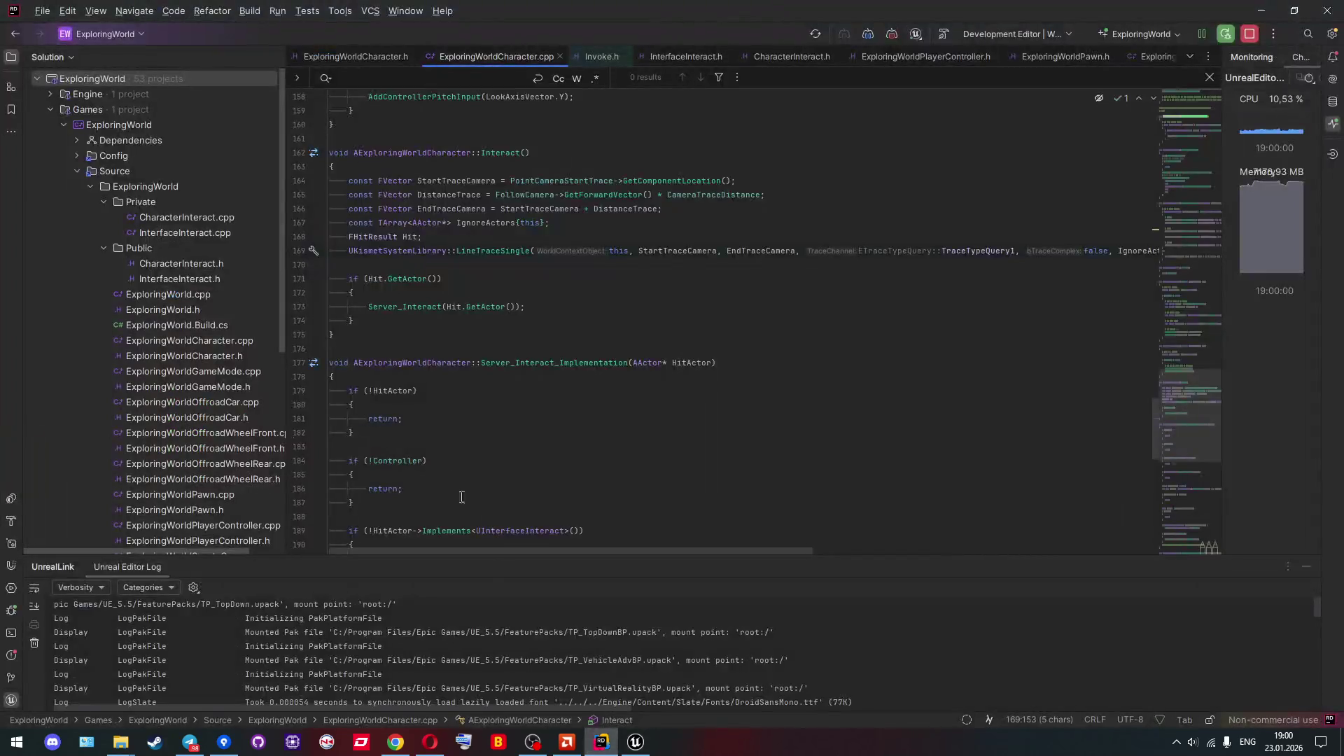
scroll(462, 301, up, 8)
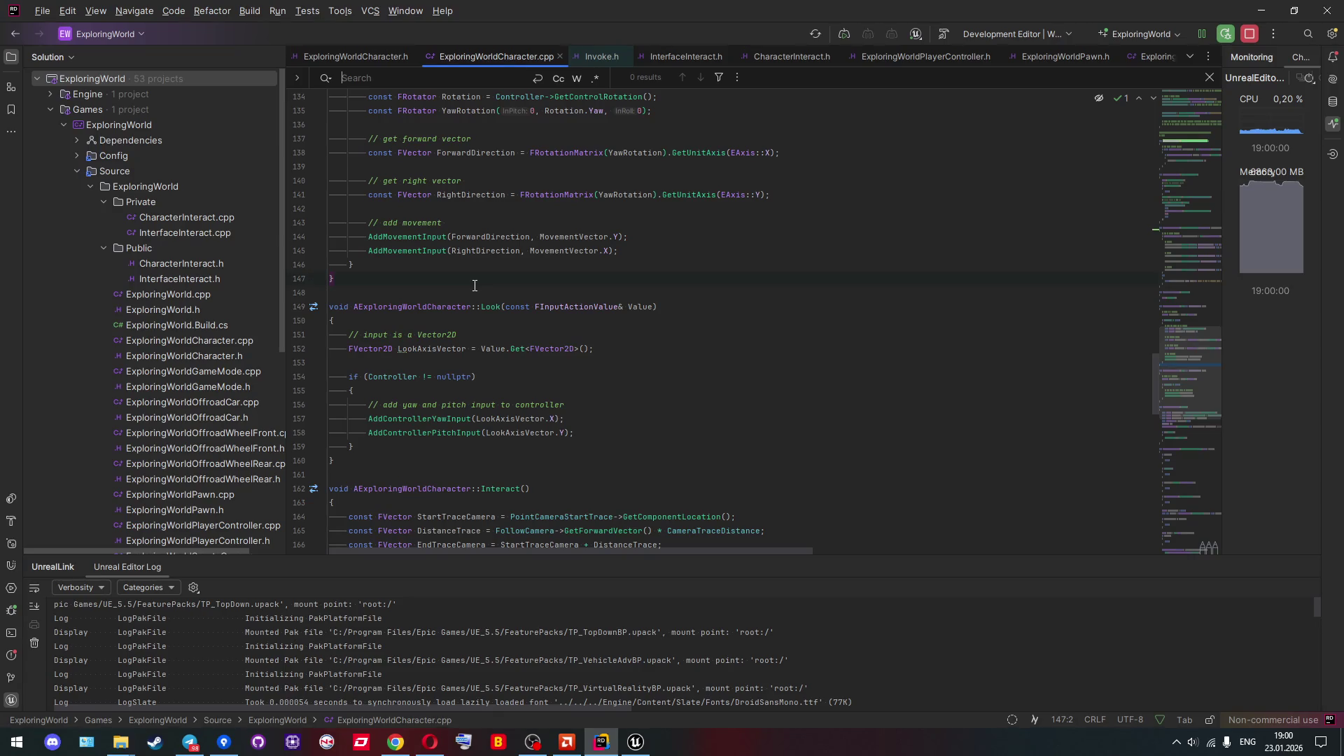
text(handle)
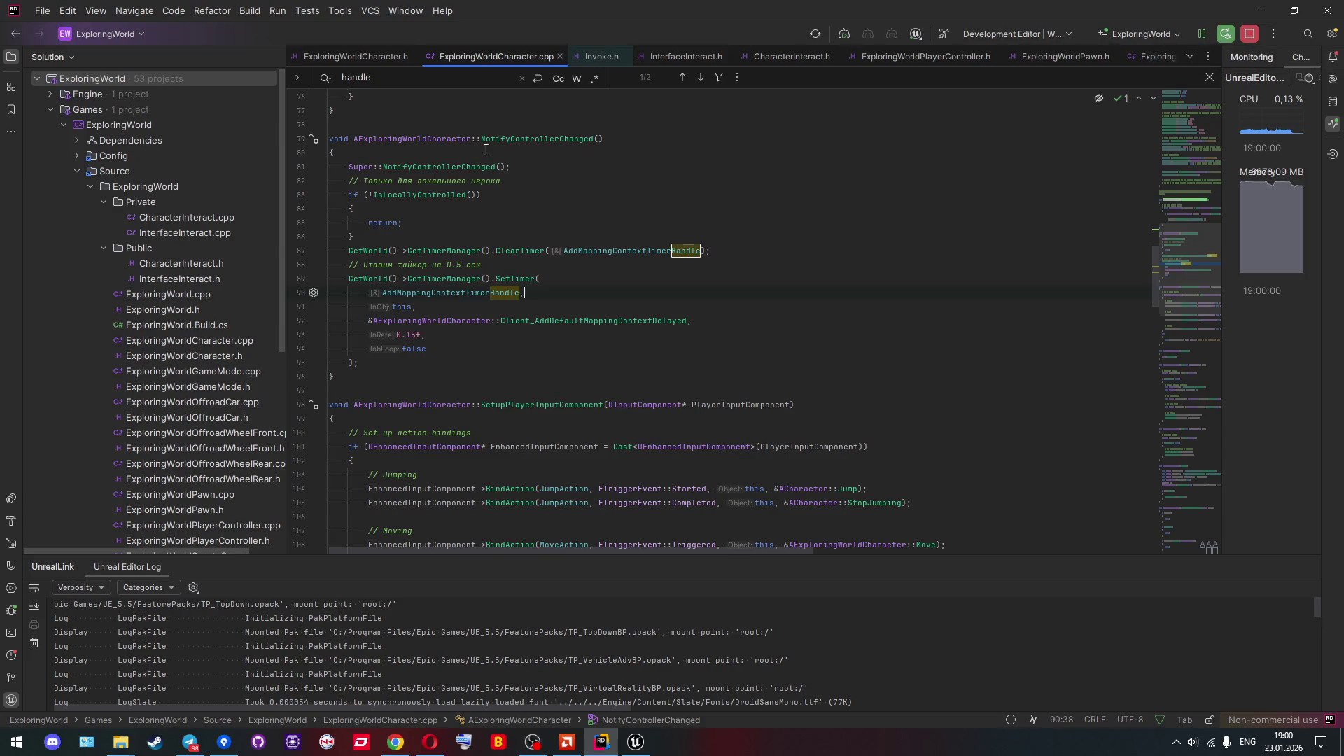
Restart from Rider to rebuild the project and relaunch Unreal Editor.
click(1228, 34)
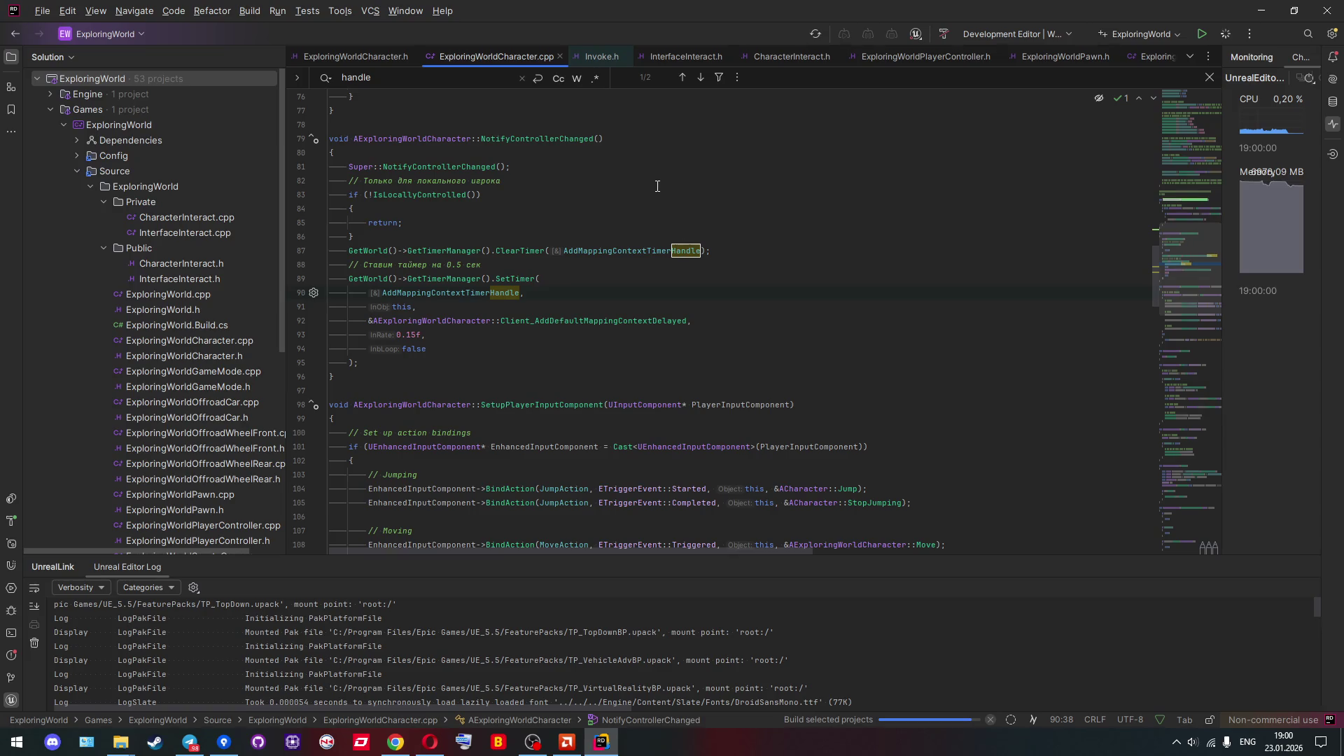
scroll(657, 187, down, 15)
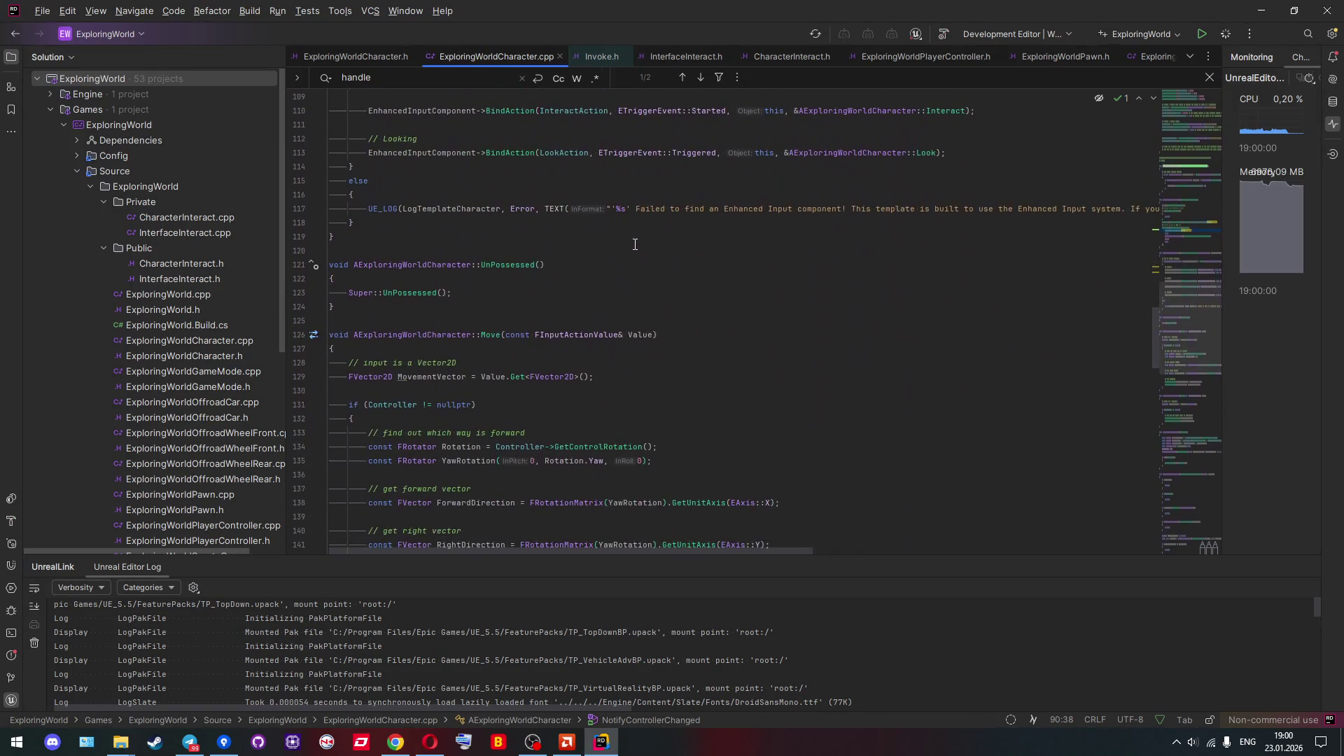
scroll(616, 245, down, 14)
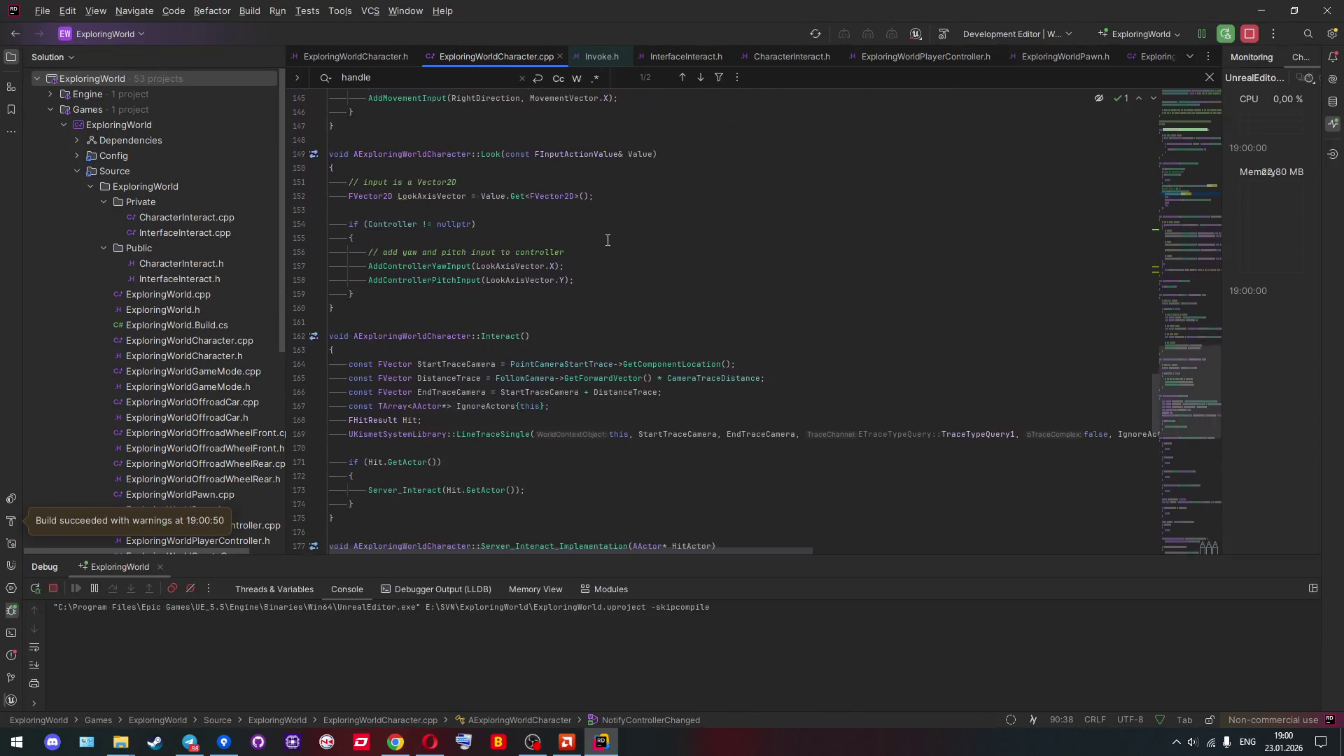
scroll(597, 244, down, 10)
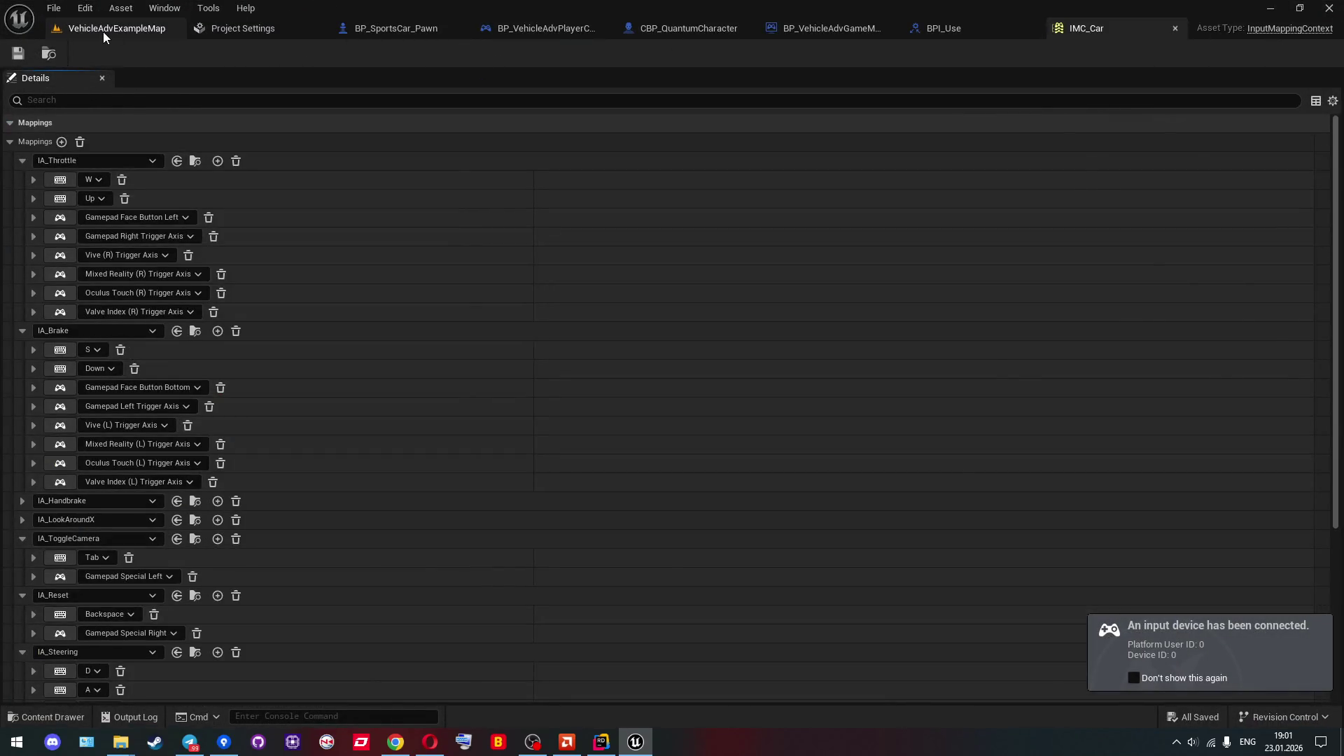
Run a multiplayer test, get the client character into and out of the sports car with E, then stop with Esc.
click(103, 29)
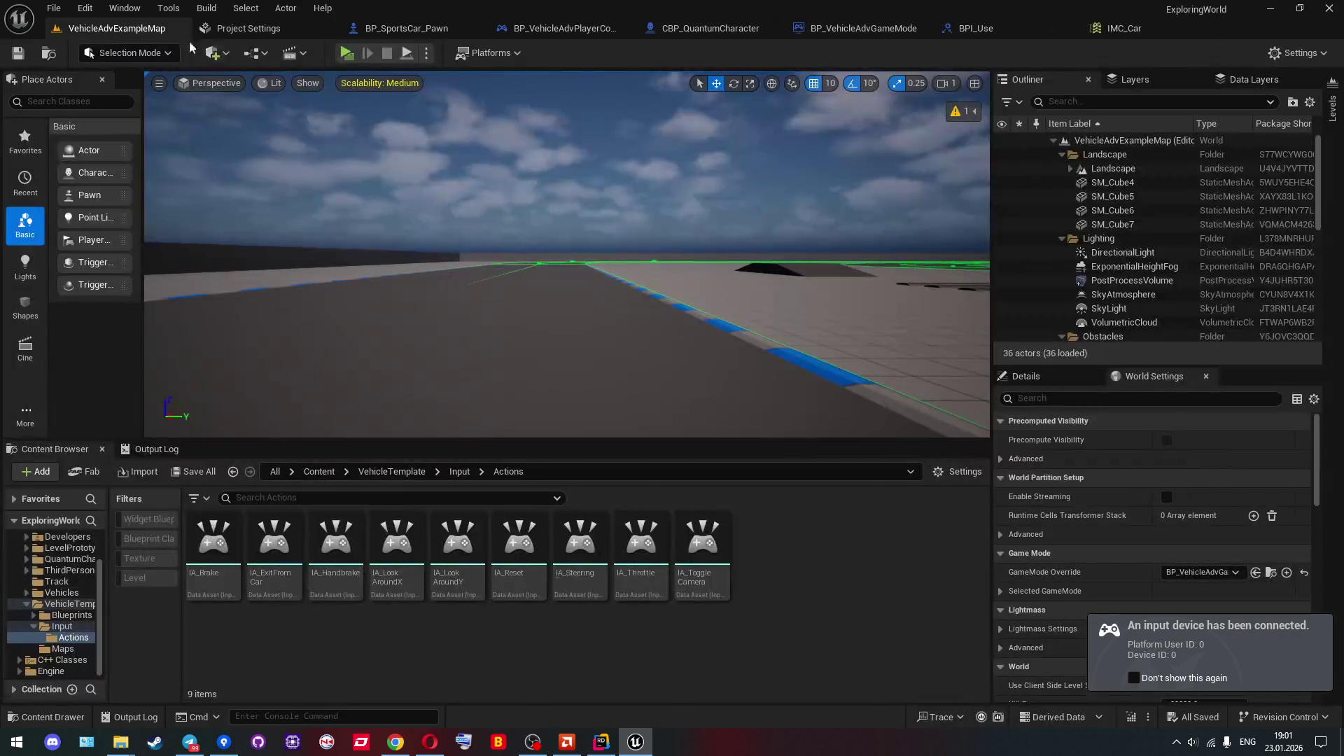
click(344, 55)
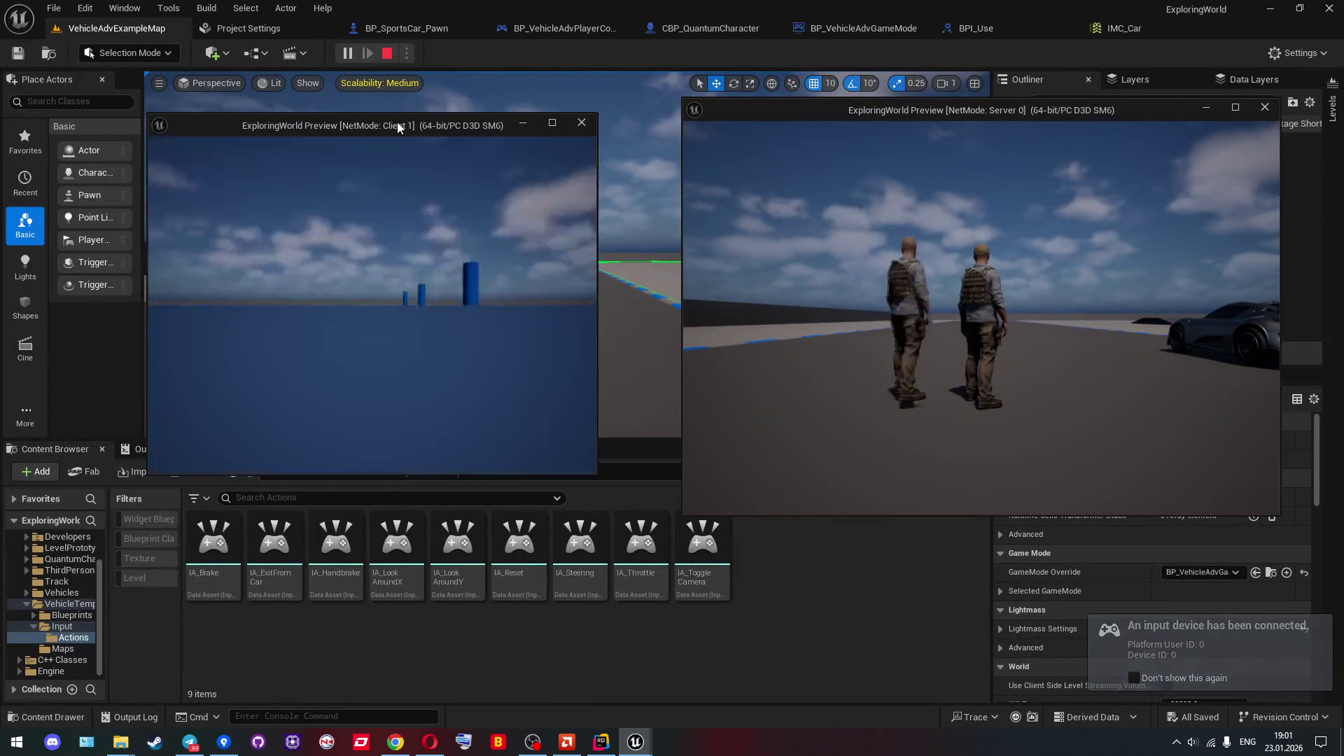
click(404, 188)
key(w)
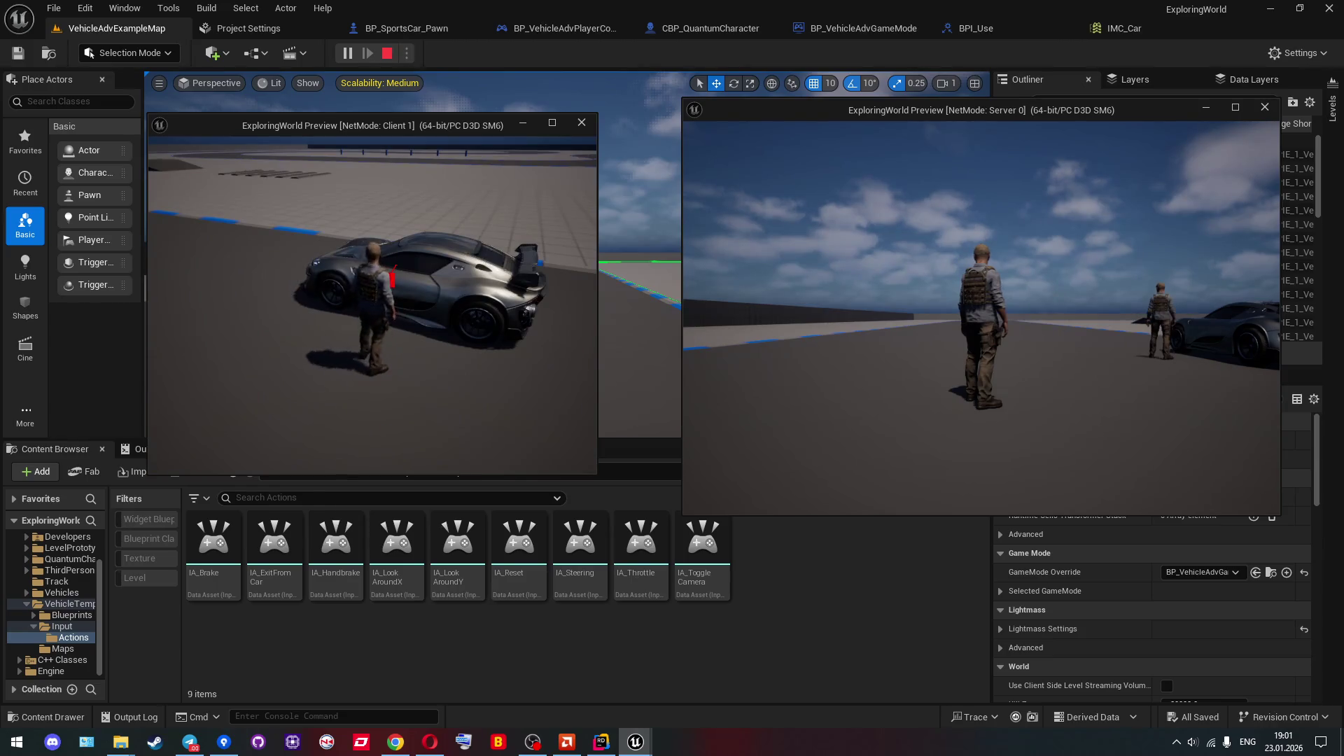
key(e)
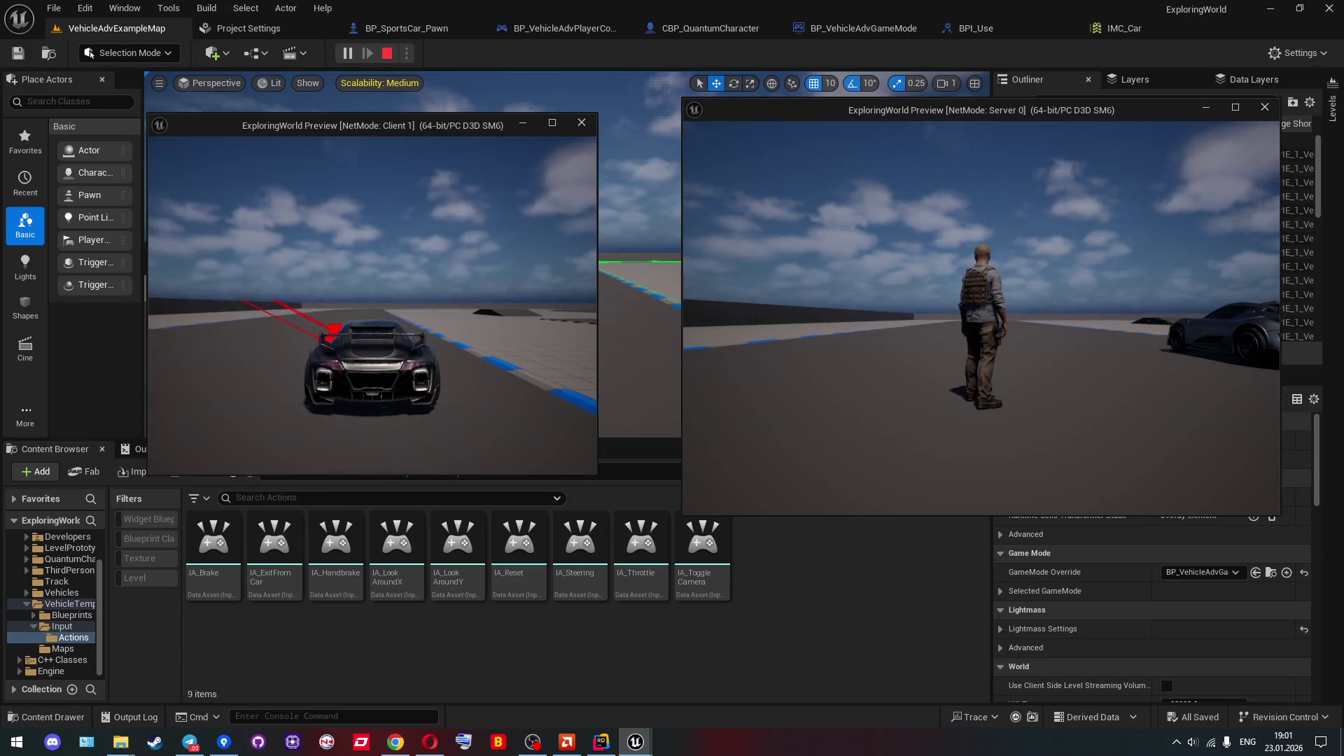
key(e)
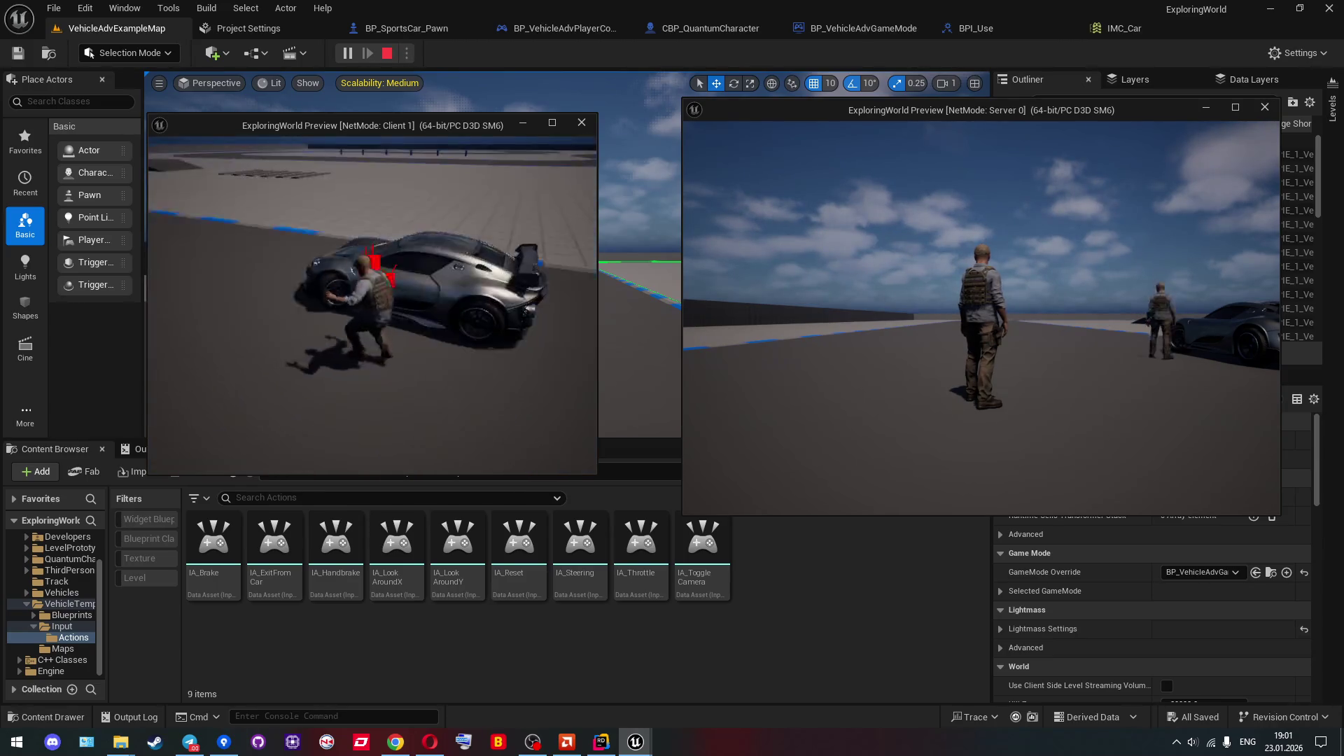
key(e)
key(e)
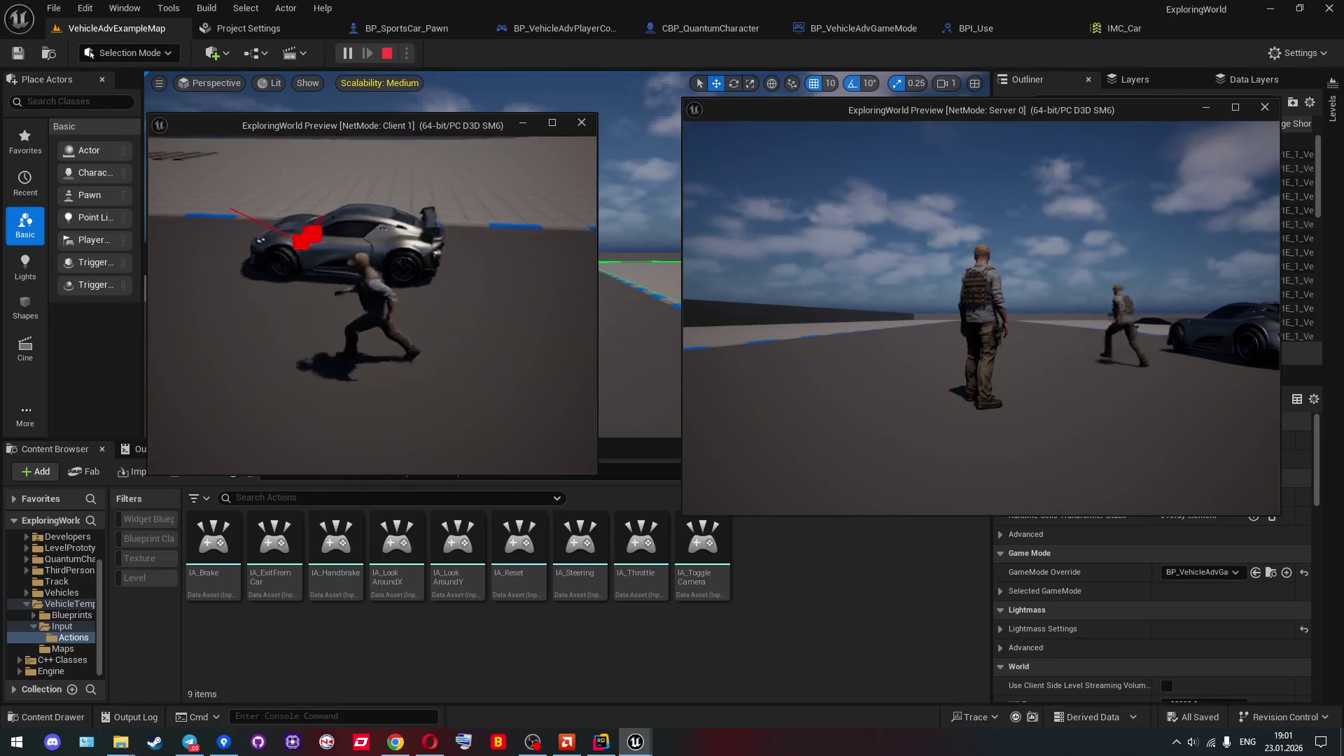
key(e)
key(e)
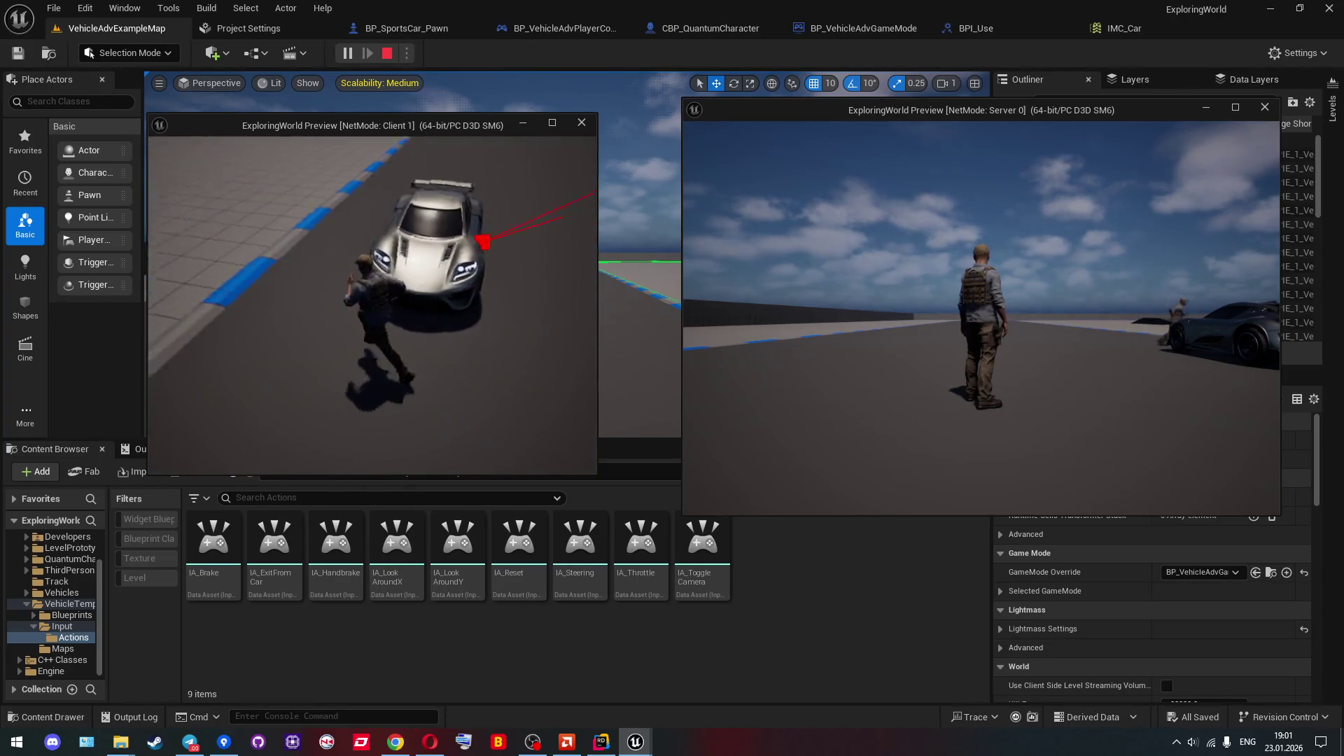
key(e)
key(e)
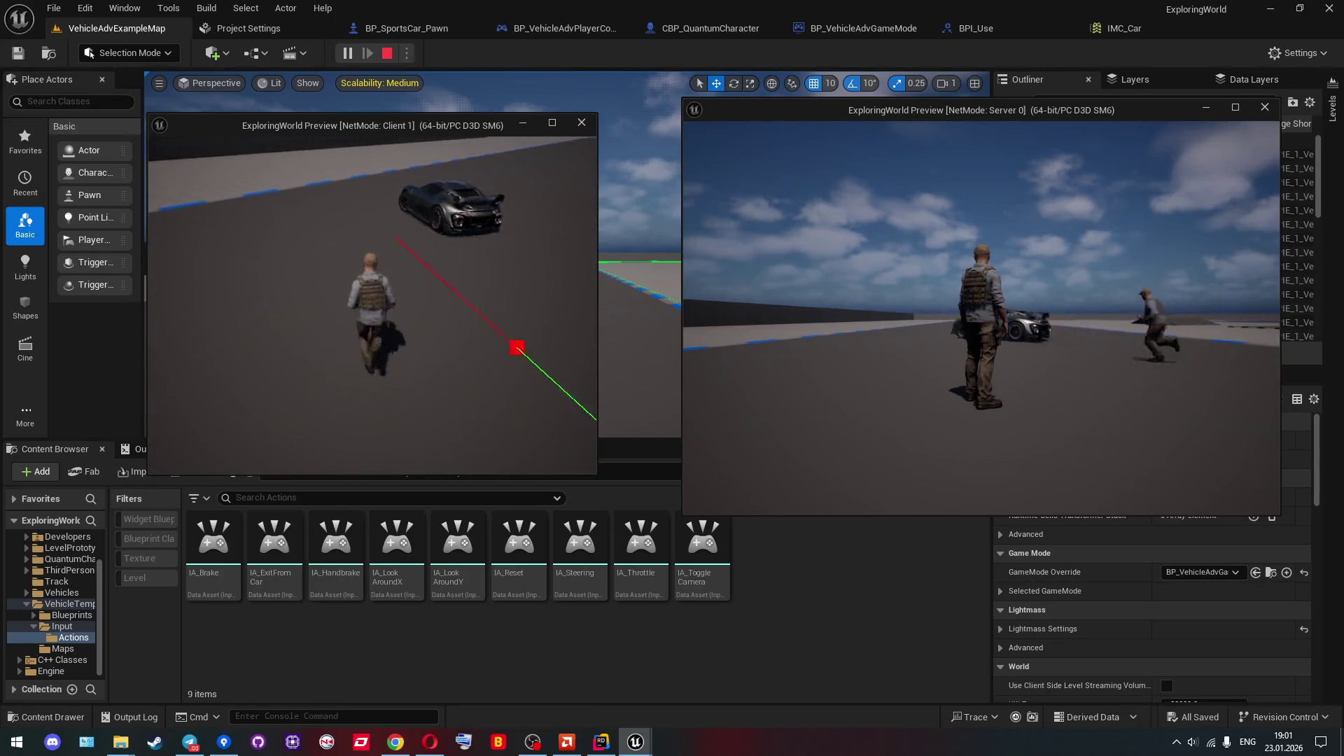
key(w)
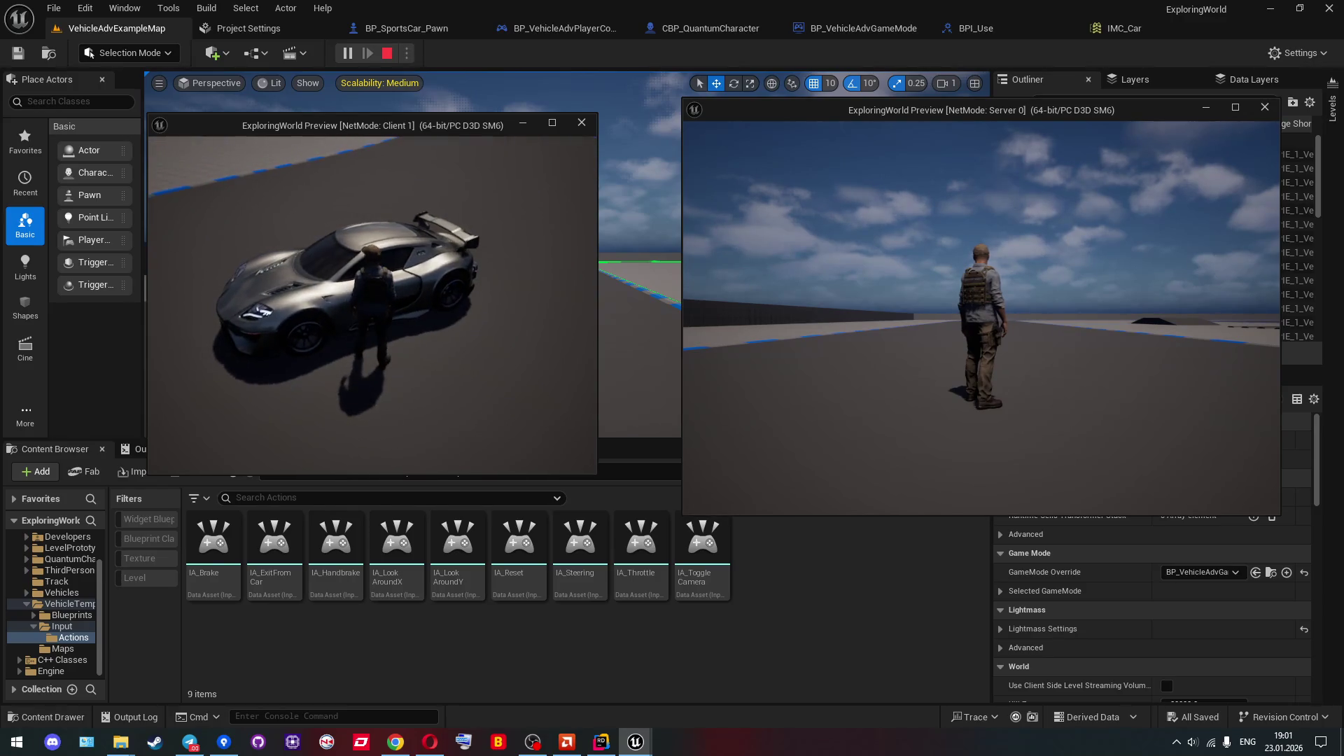
key(Escape)
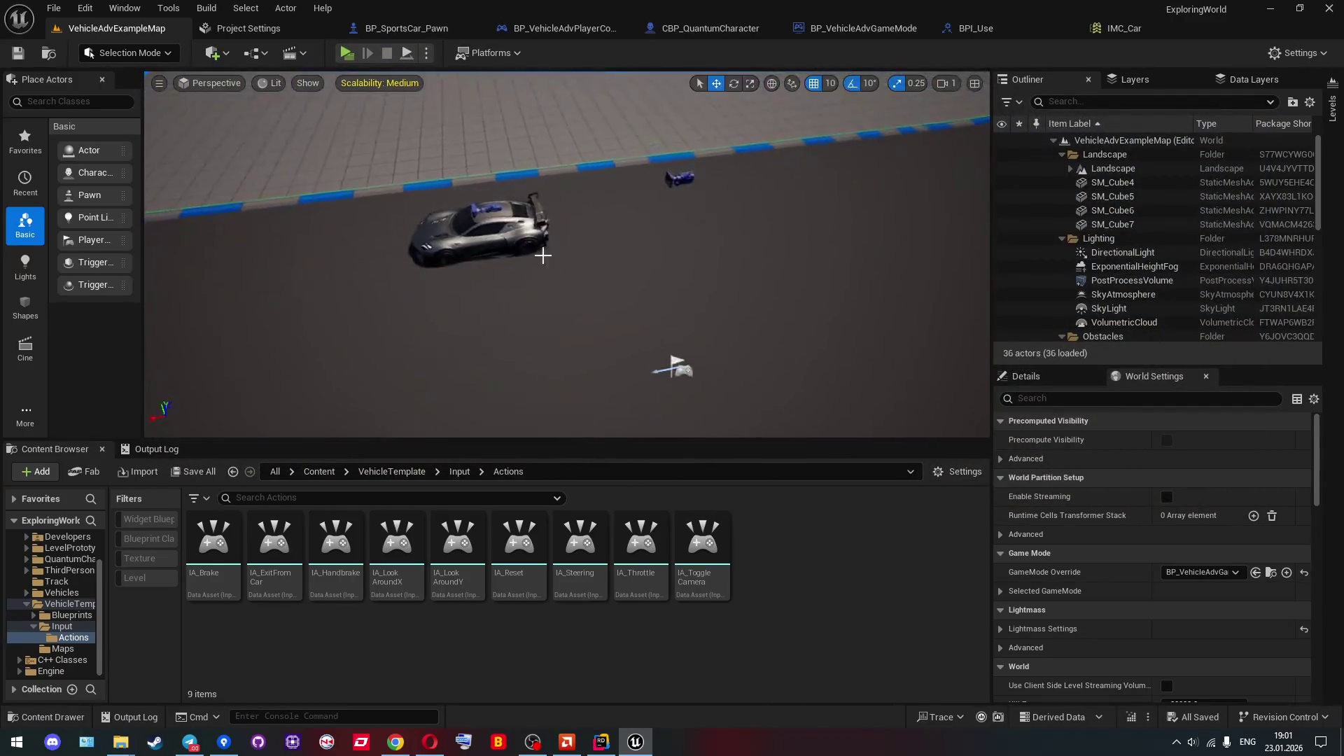
Alt-drag a copy of BP_SportsCar_Pawn beside the first car and save the level.
click(466, 231)
alt+drag(466, 231, 579, 226)
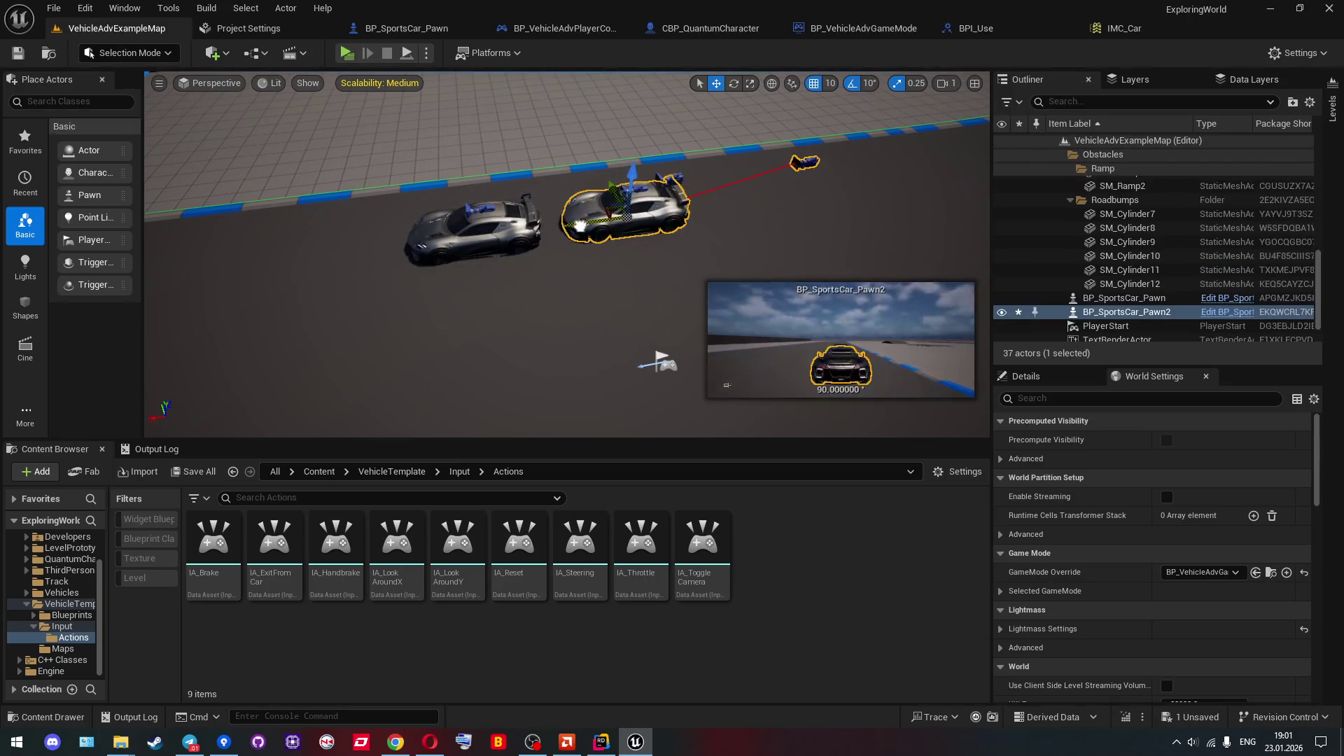
click(19, 53)
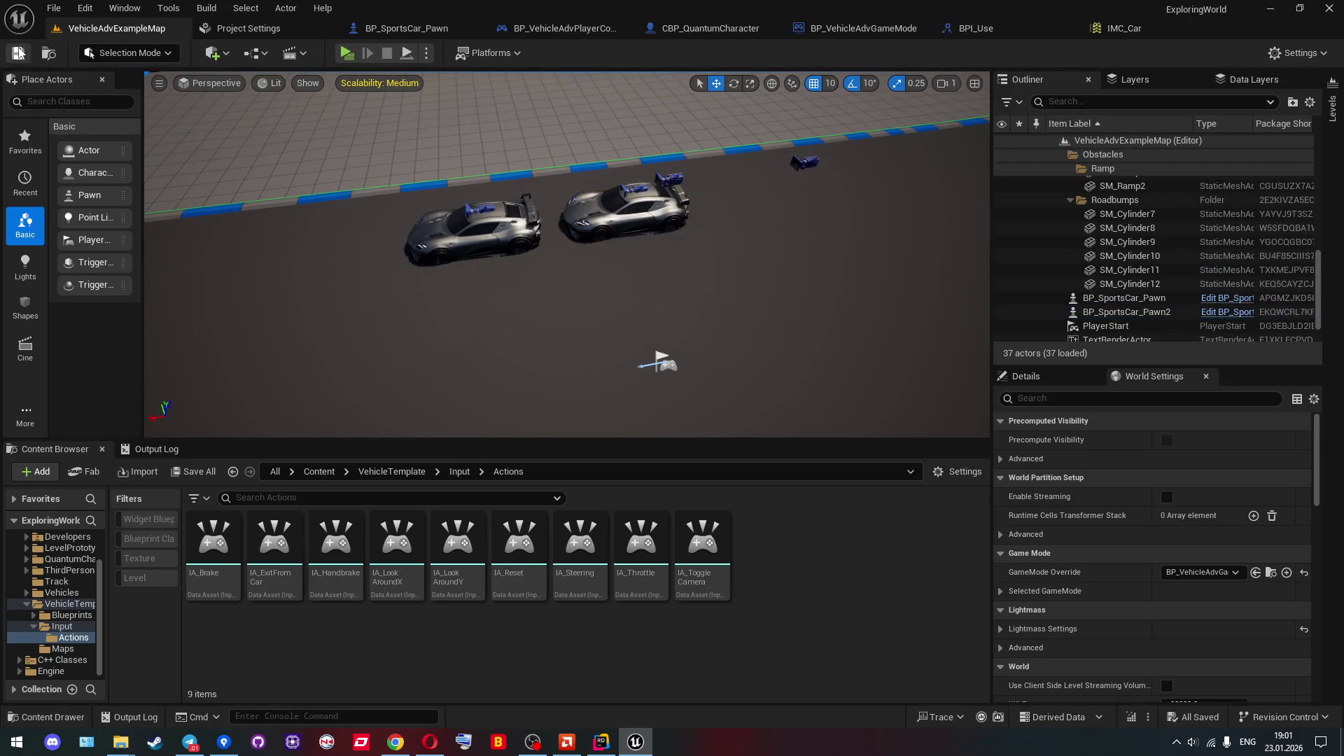
Play-test with the client entering one car and the server driving and exiting the other, then stop.
click(346, 53)
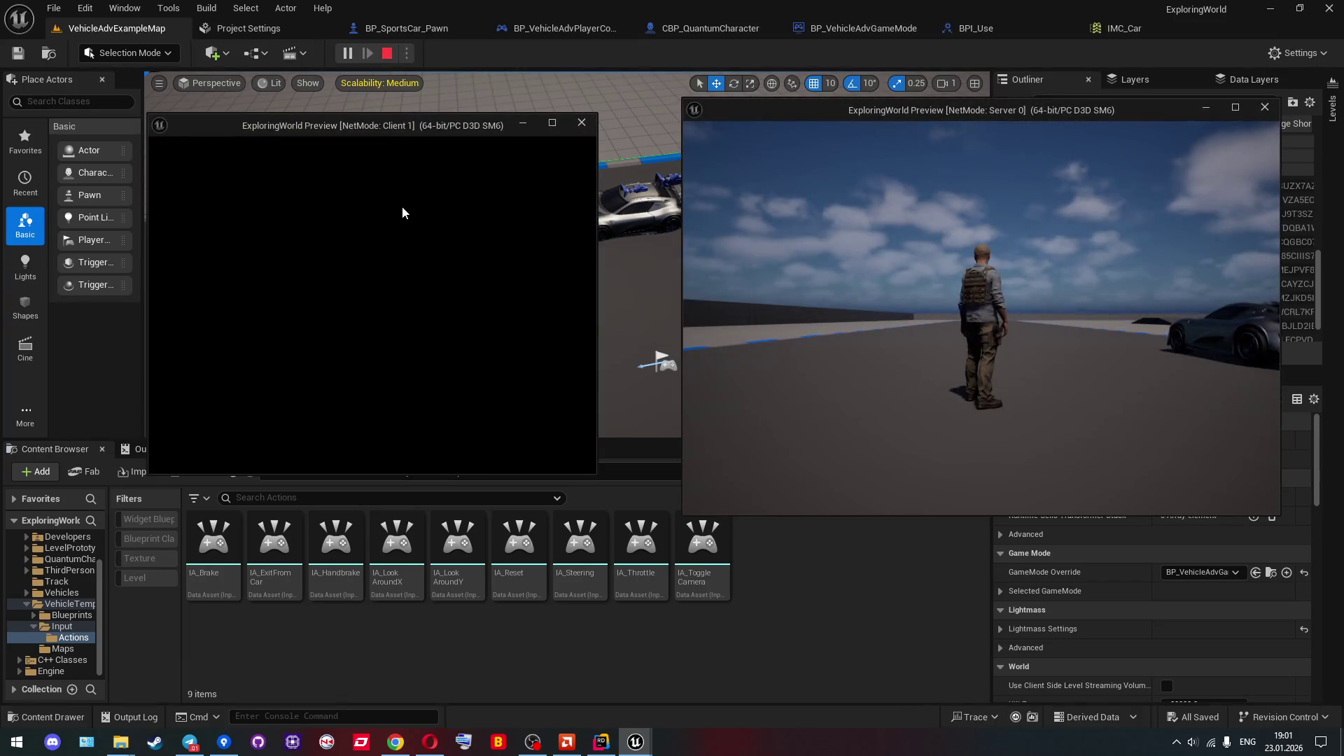
key(w)
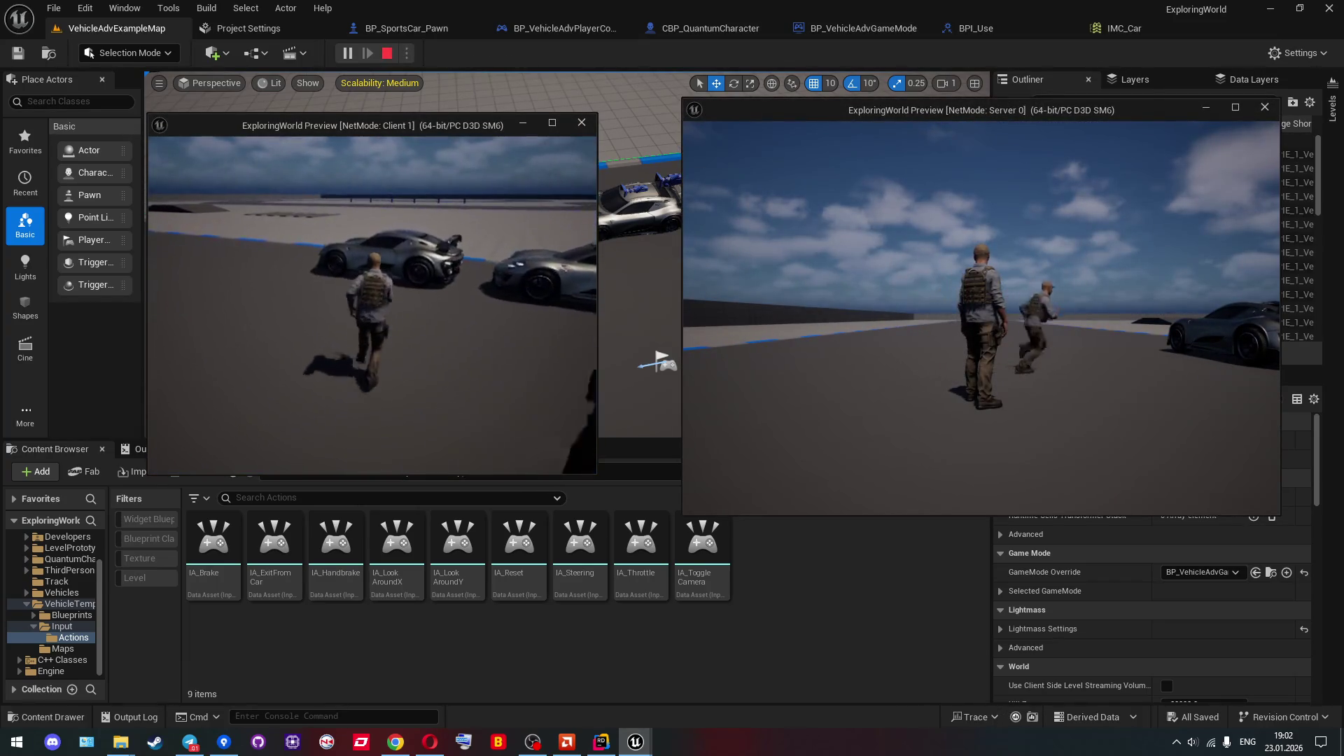
key(e)
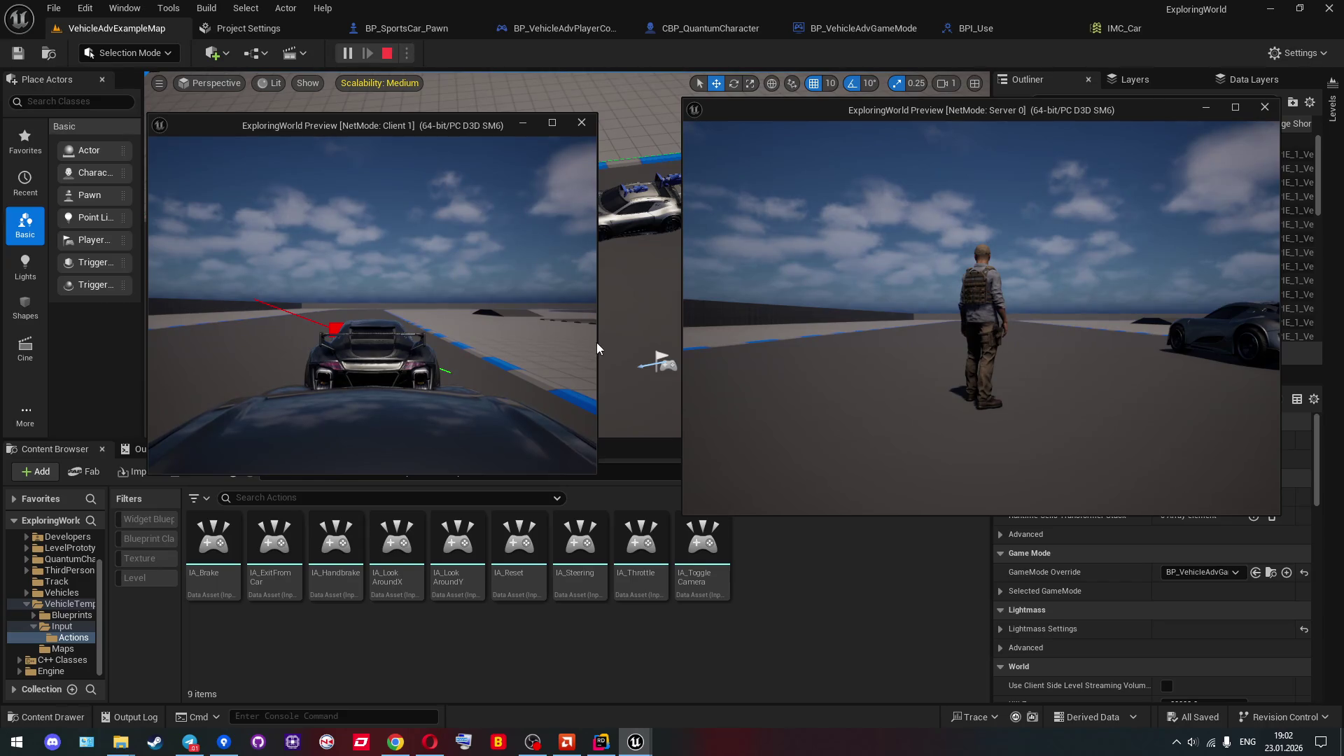
click(1027, 304)
key(w)
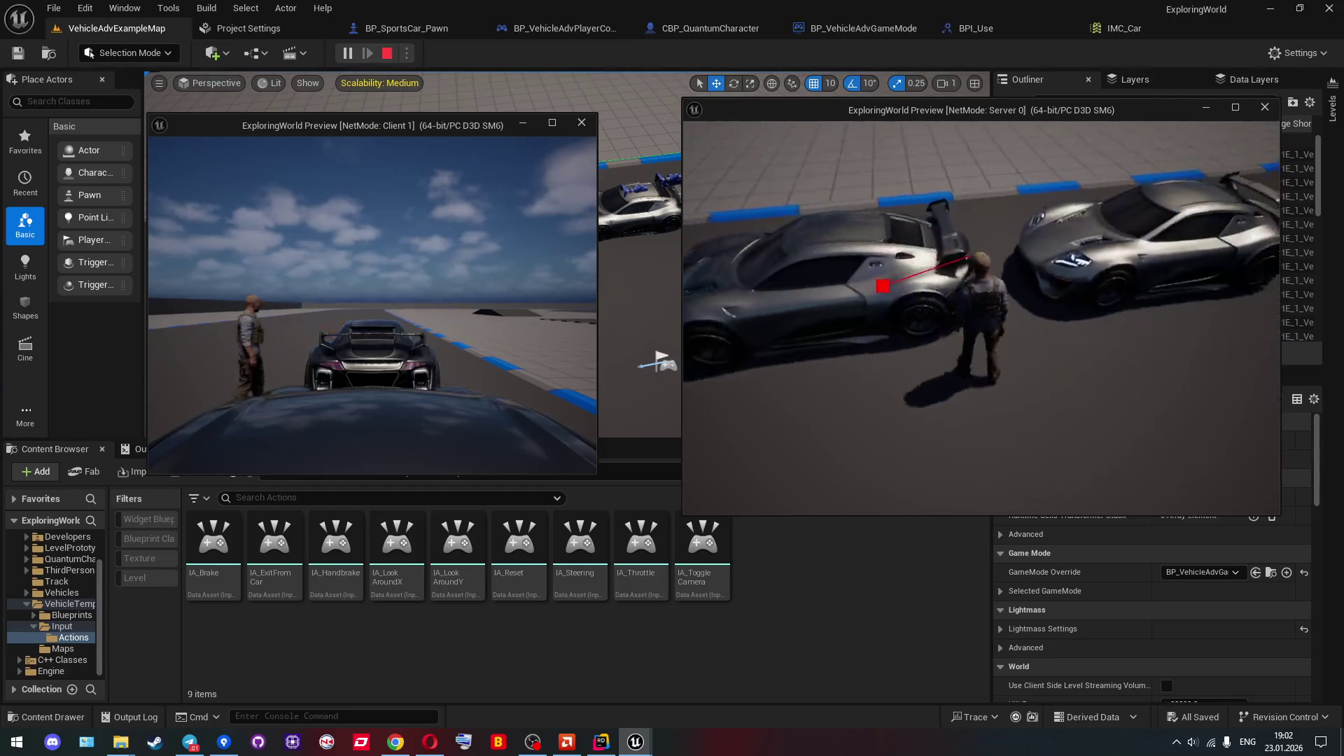
key(e)
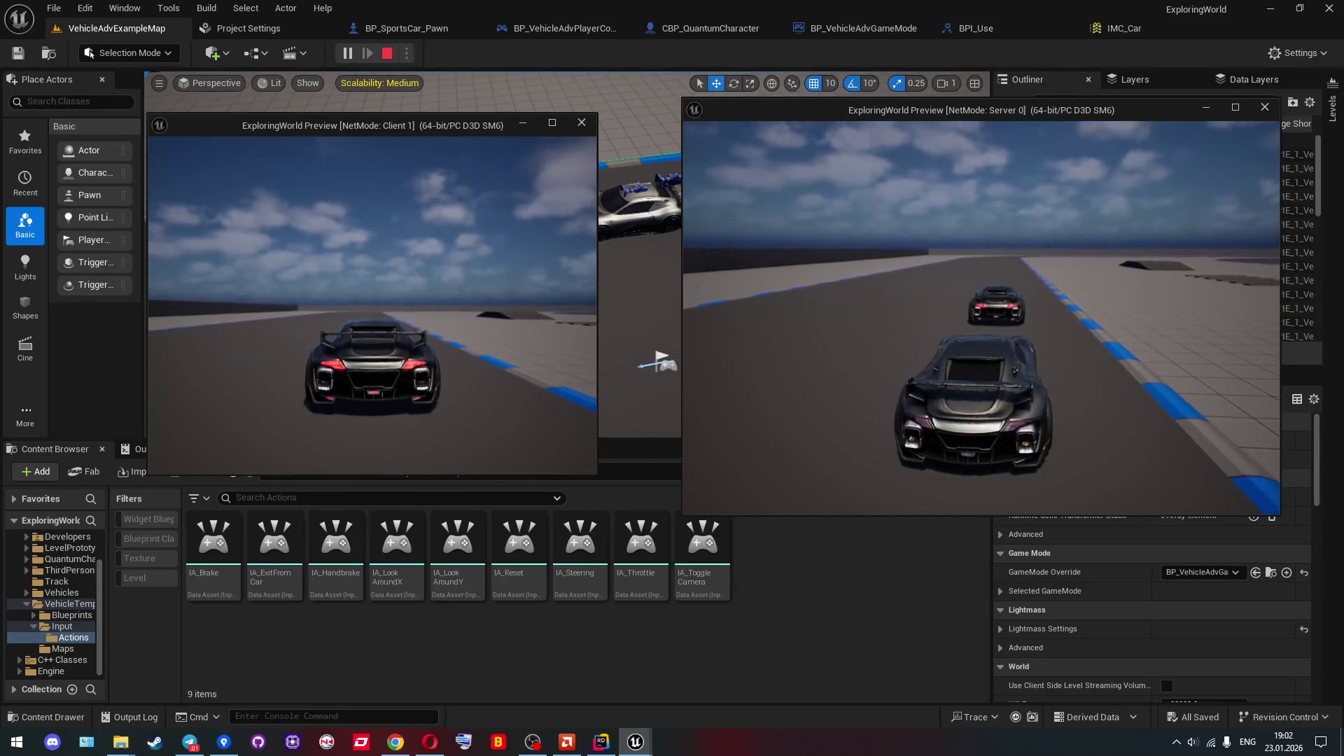
key(w)
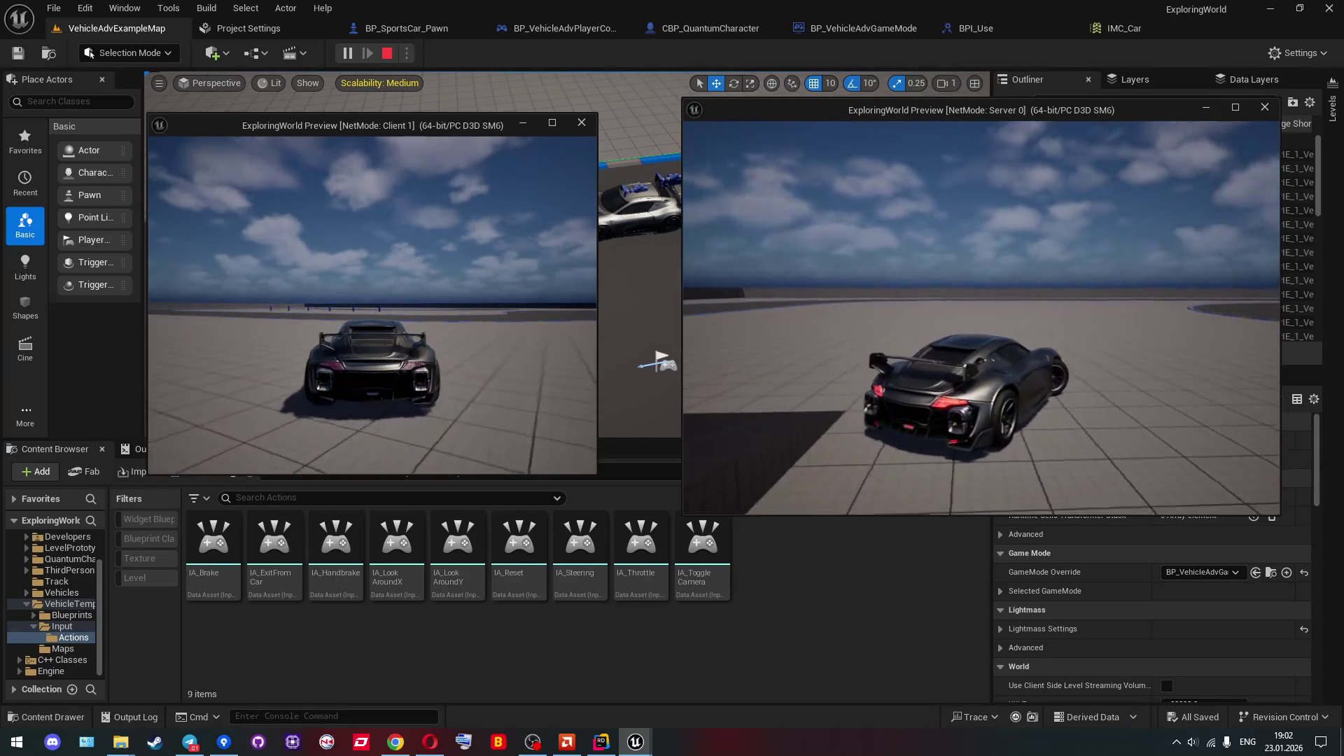
key(e)
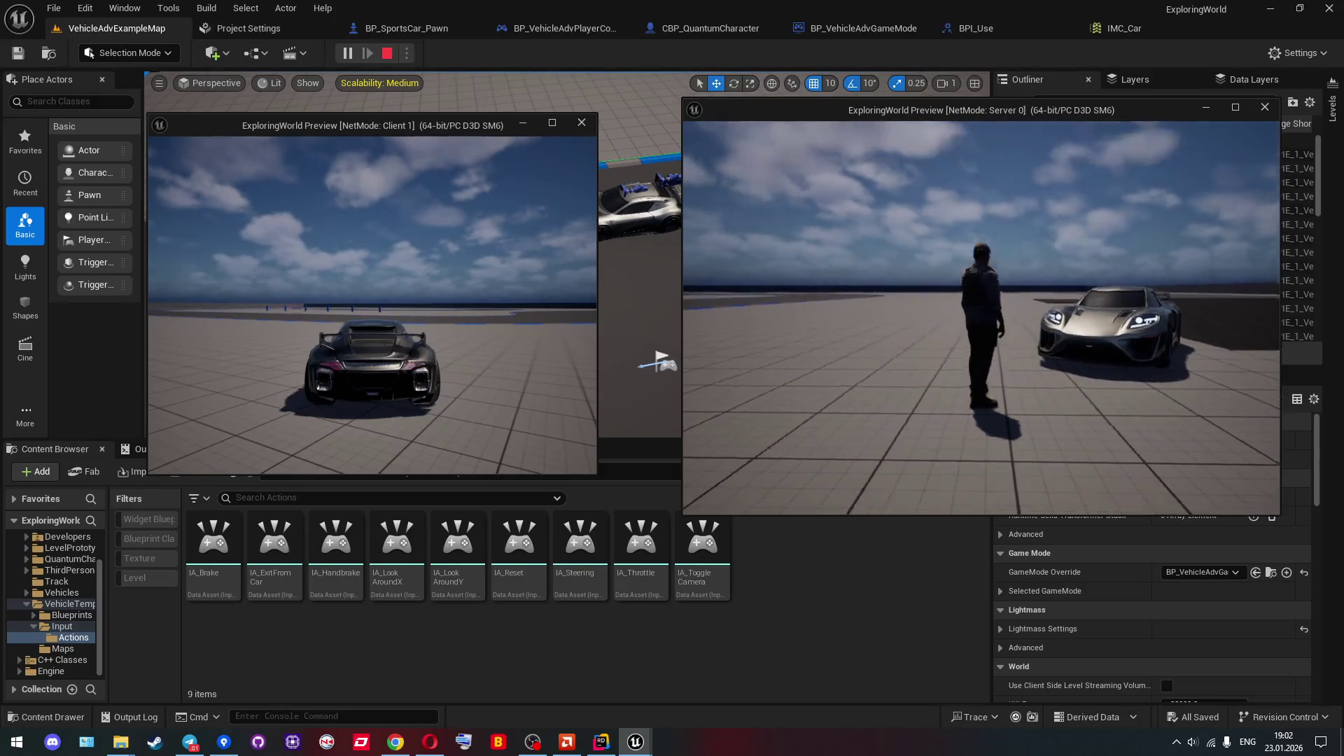
key(Escape)
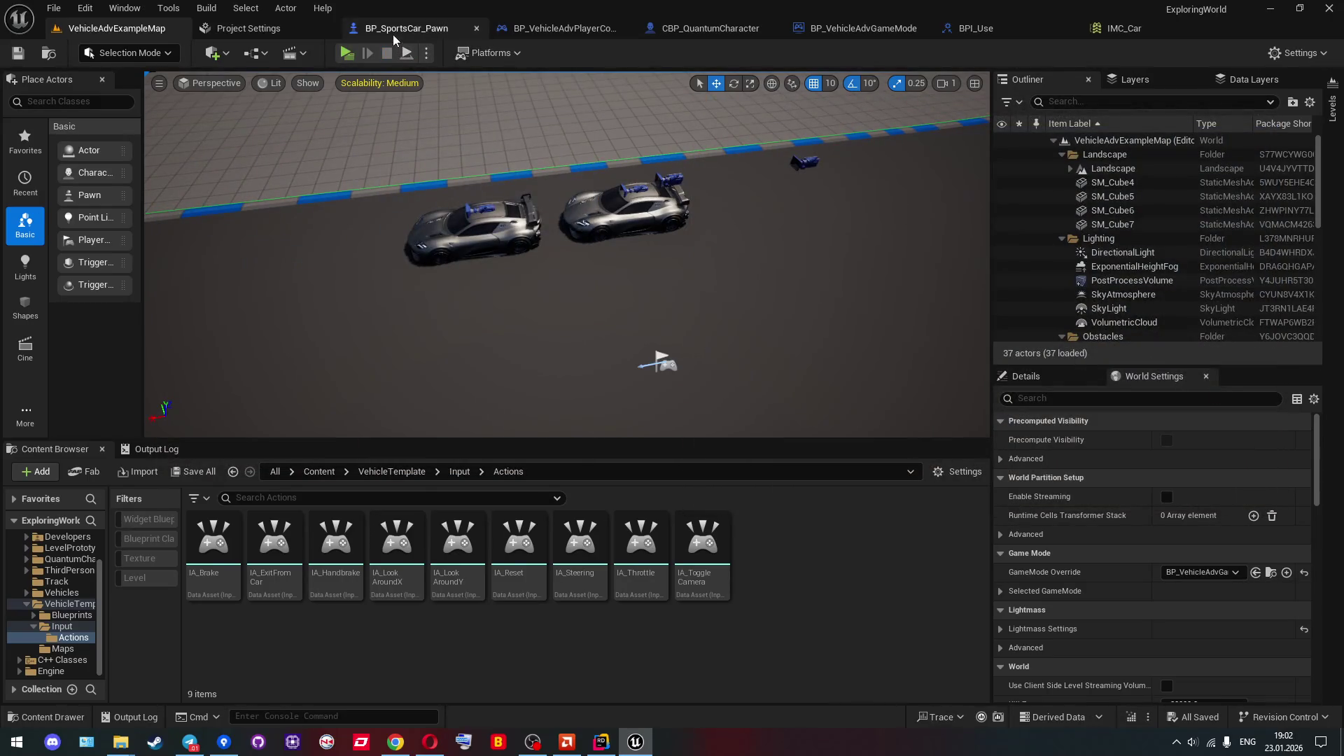
Open CBP_QuantumCharacter's Viewport and select the CameraBoom component.
click(406, 28)
click(588, 28)
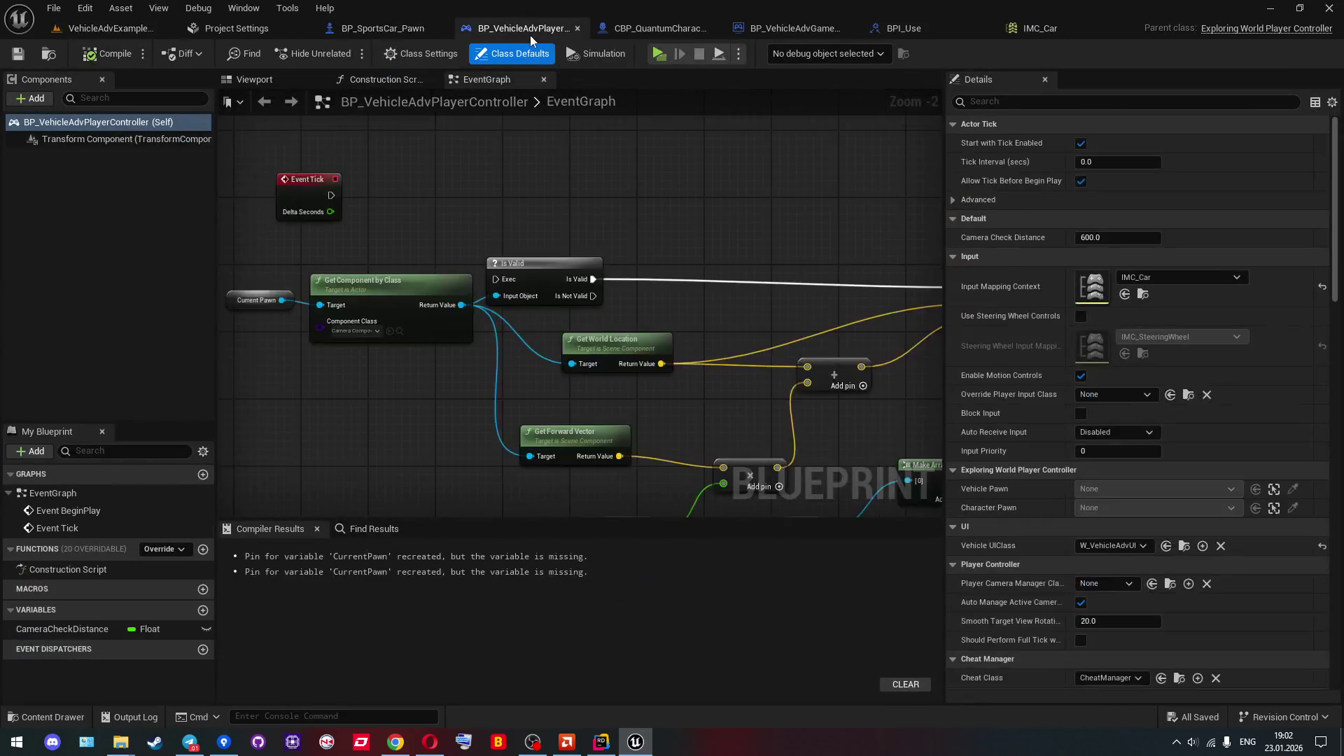
click(644, 31)
click(254, 79)
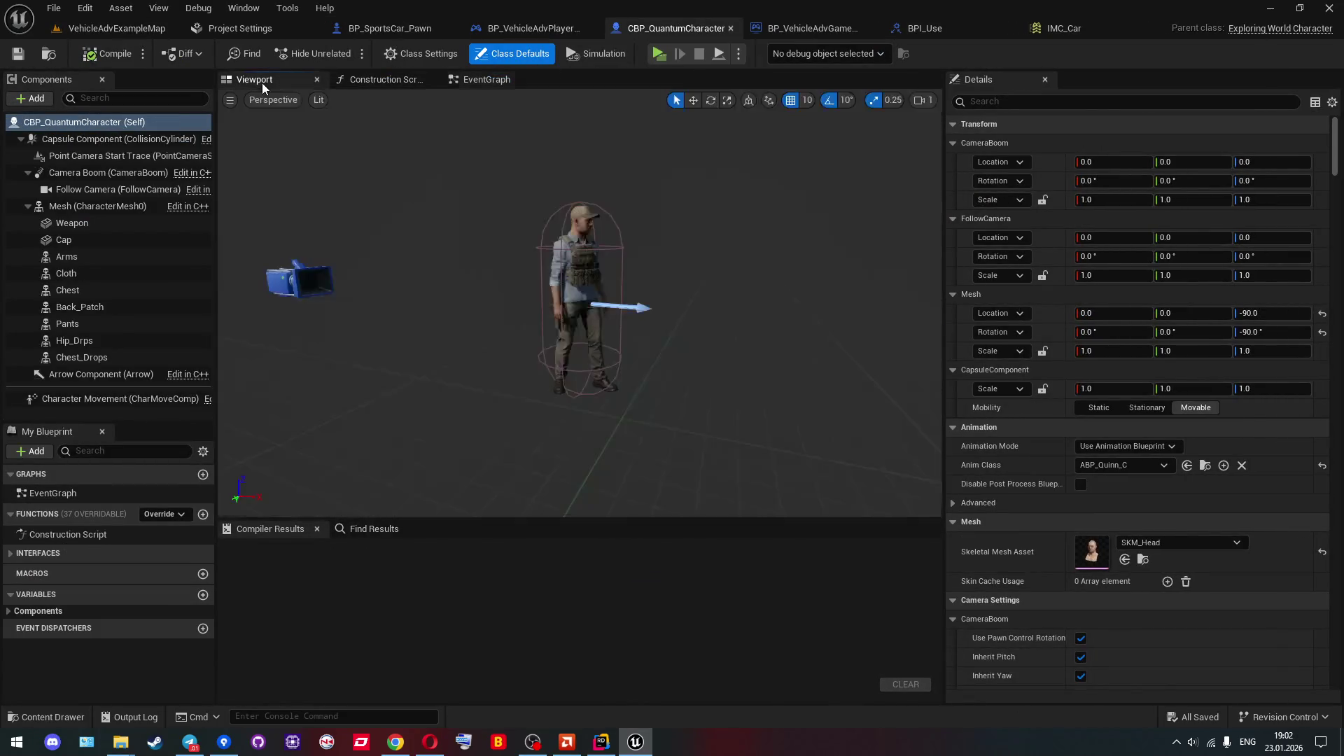
click(93, 172)
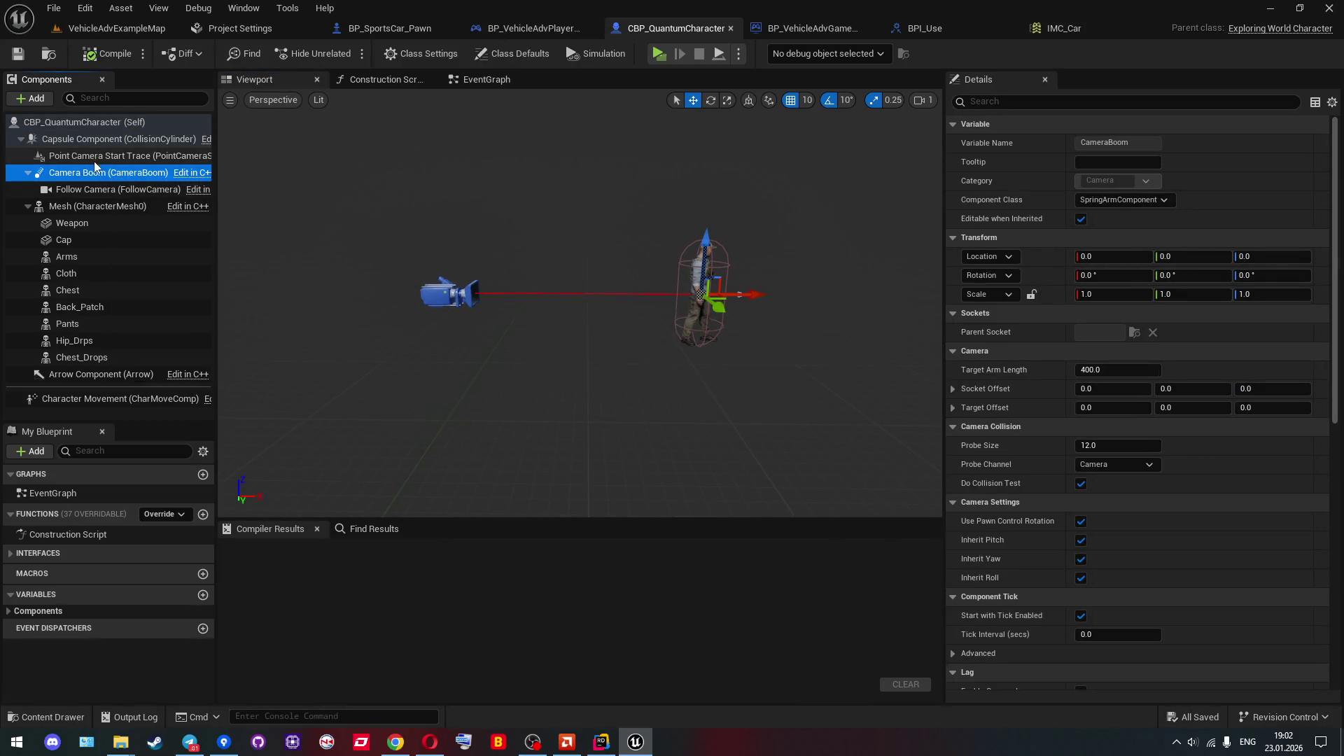
click(91, 188)
click(99, 175)
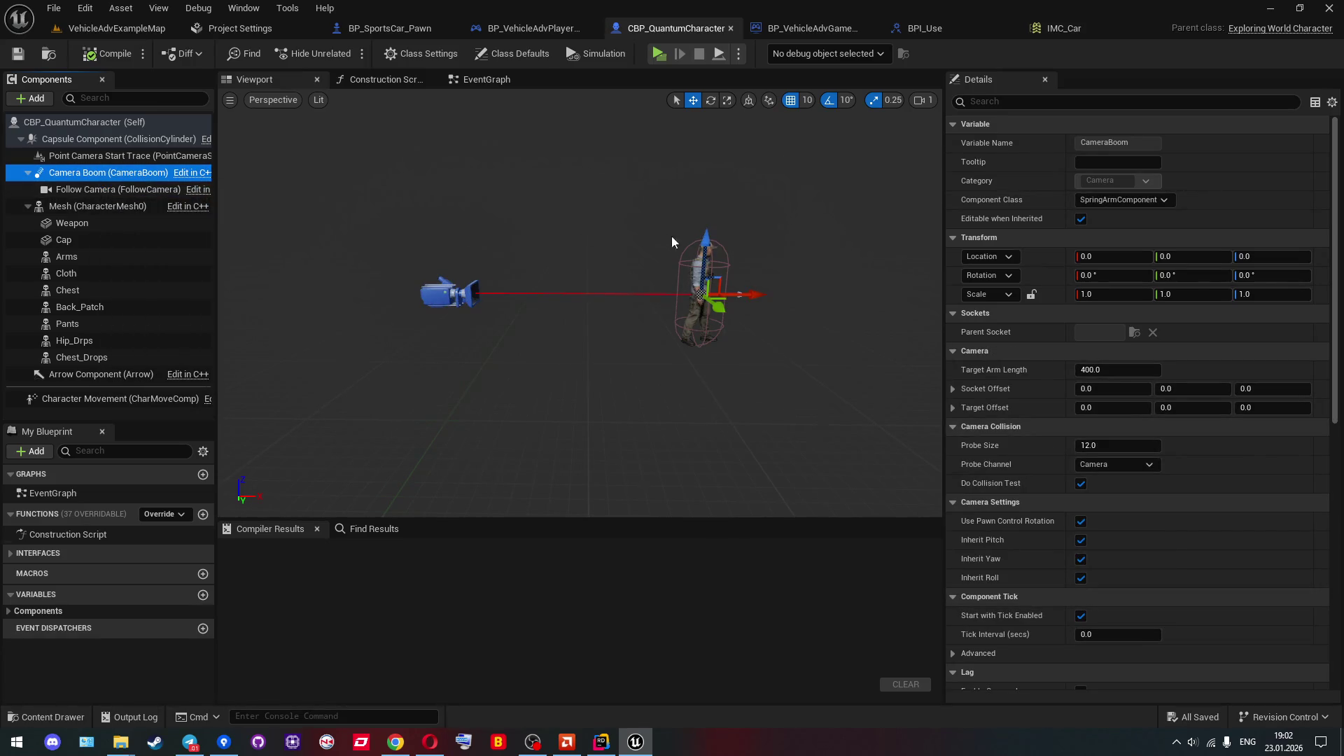
Raise the CameraBoom to Location Z 90 above the character.
mouse_move(709, 236)
mouse_down()
mouse_move(722, 189)
mouse_move(787, 255)
mouse_up()
key(e)
key(ctrl+z)
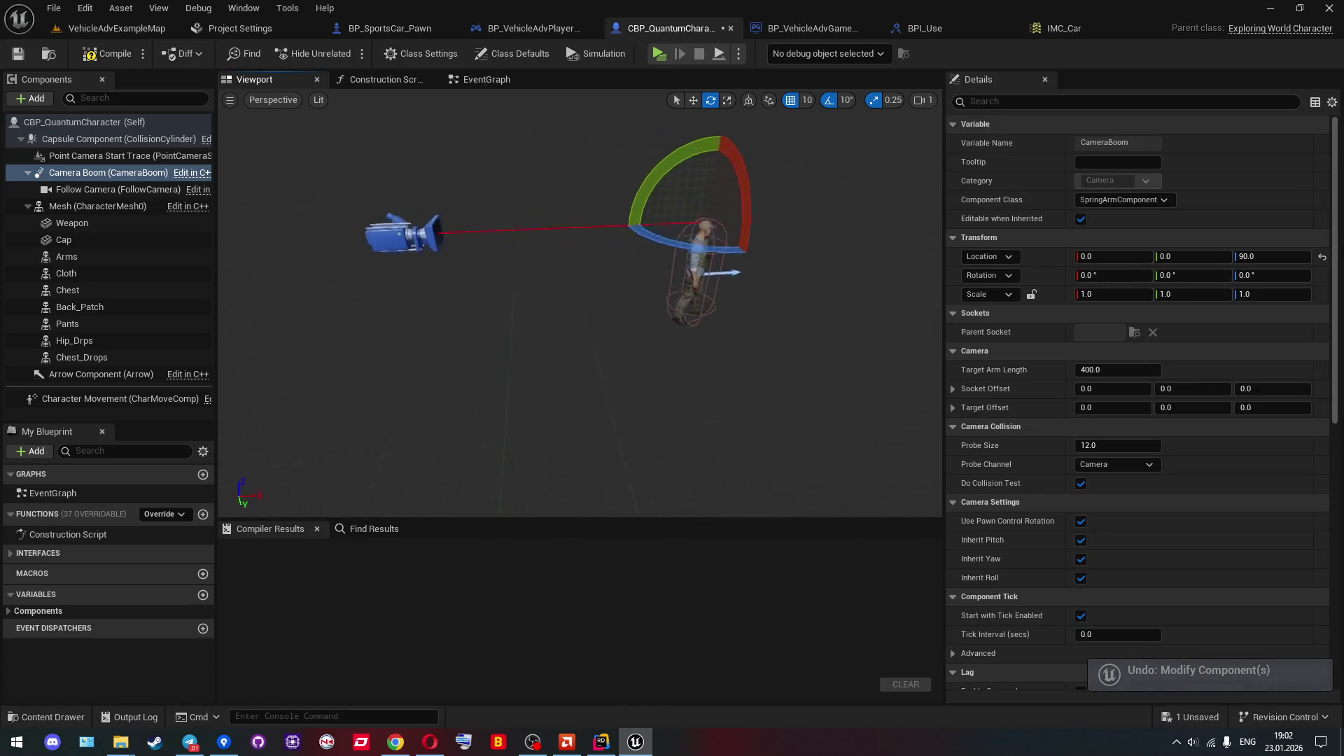
click(133, 190)
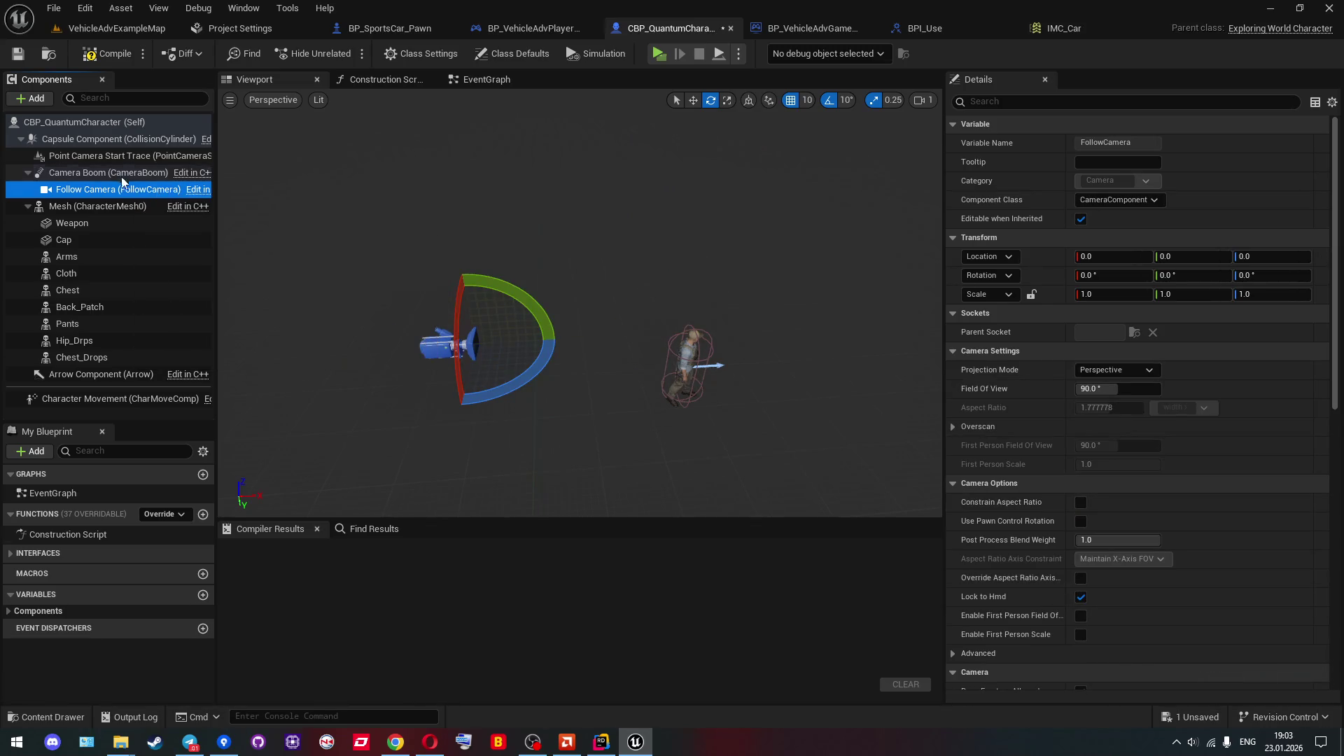
click(123, 174)
drag(644, 362, 642, 361)
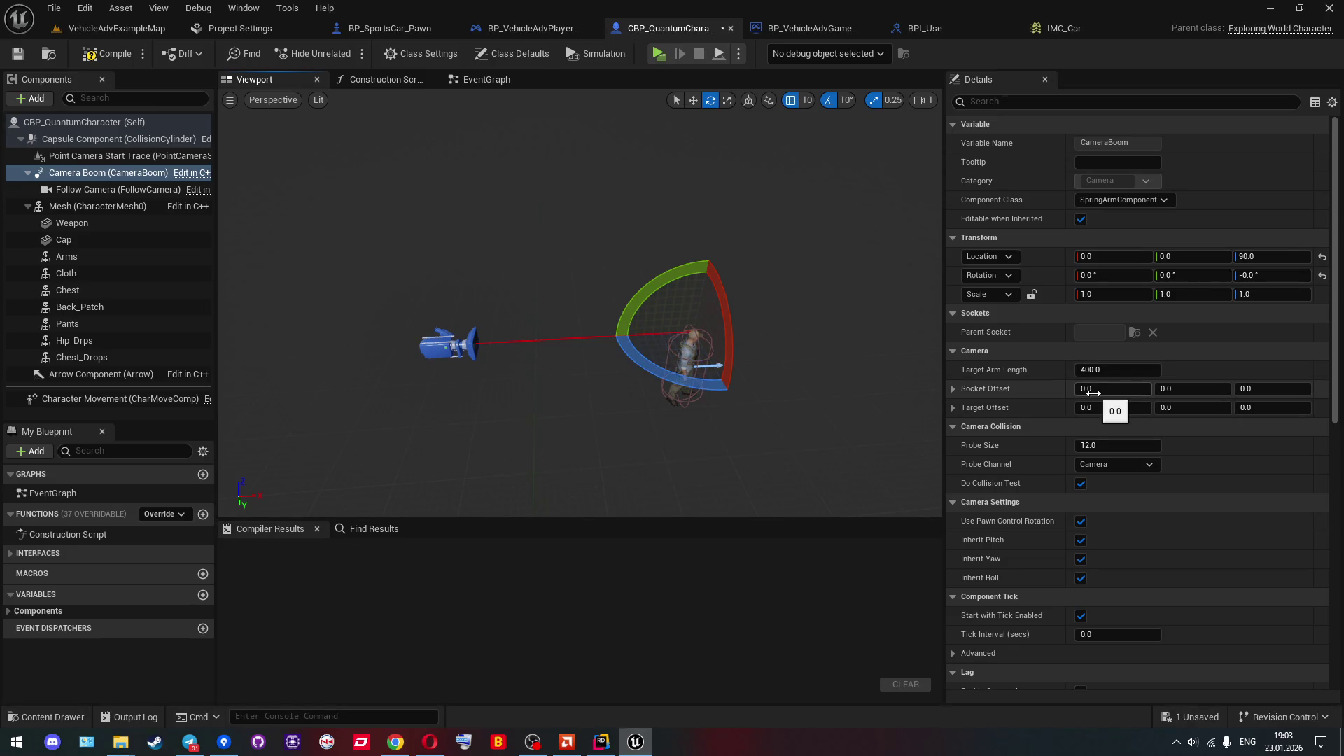
Keep CameraBoom Socket Offset X and Y at 0 and set Socket Offset Z to 100.
drag(1113, 389, 1155, 388)
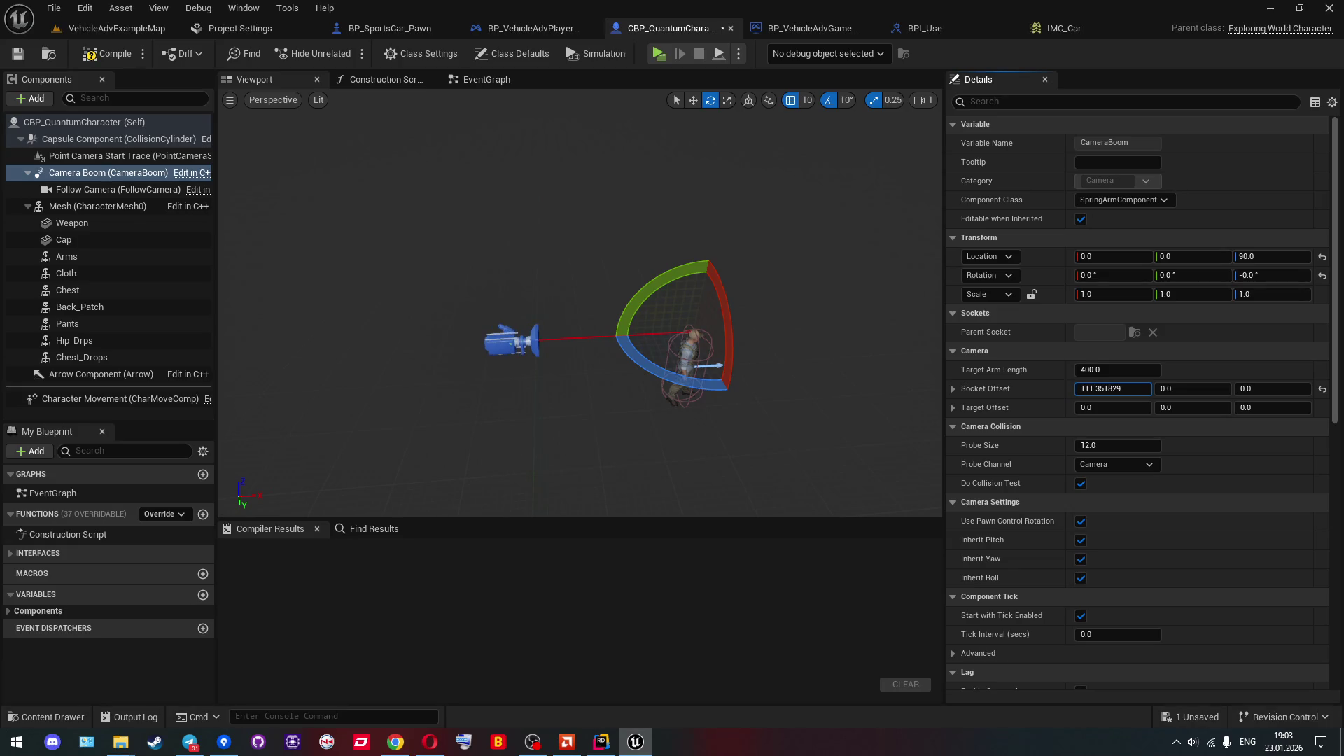
text(0)
key(Return)
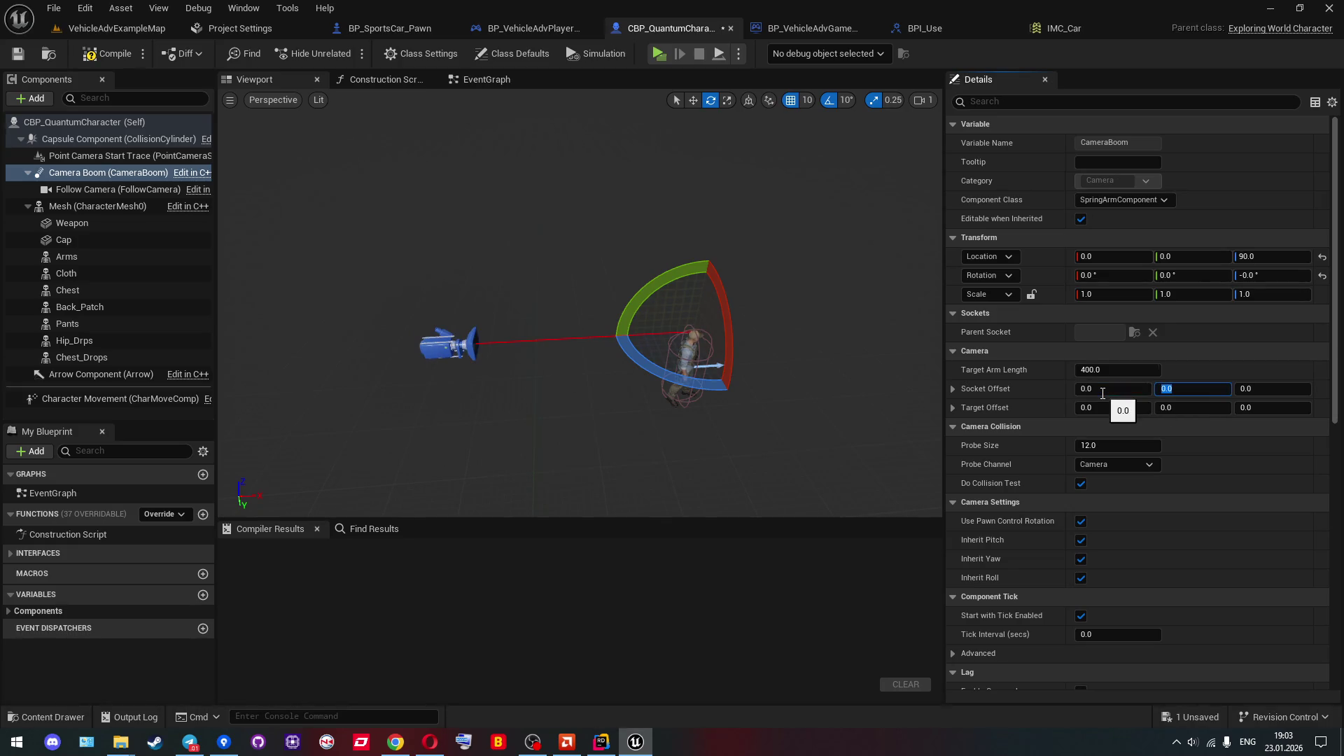
text(50)
key(Return)
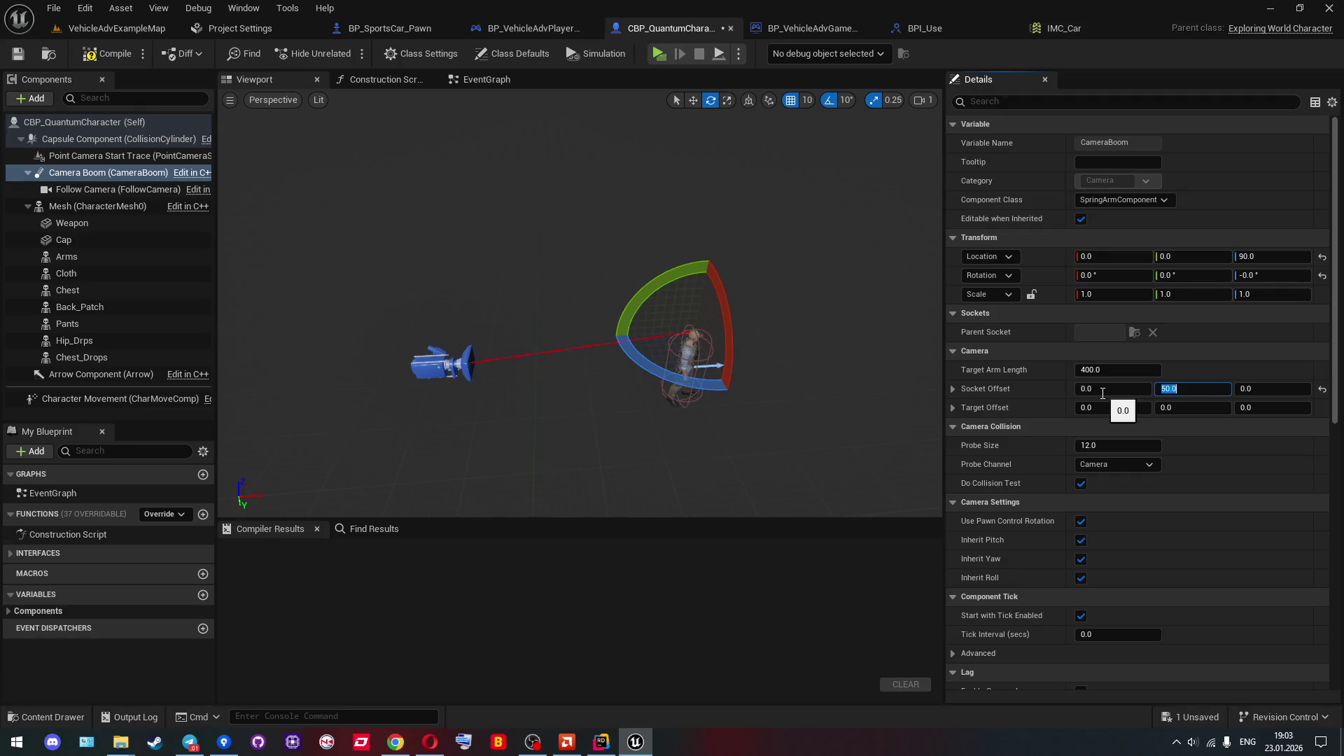
text(0)
key(Return)
key(Return)
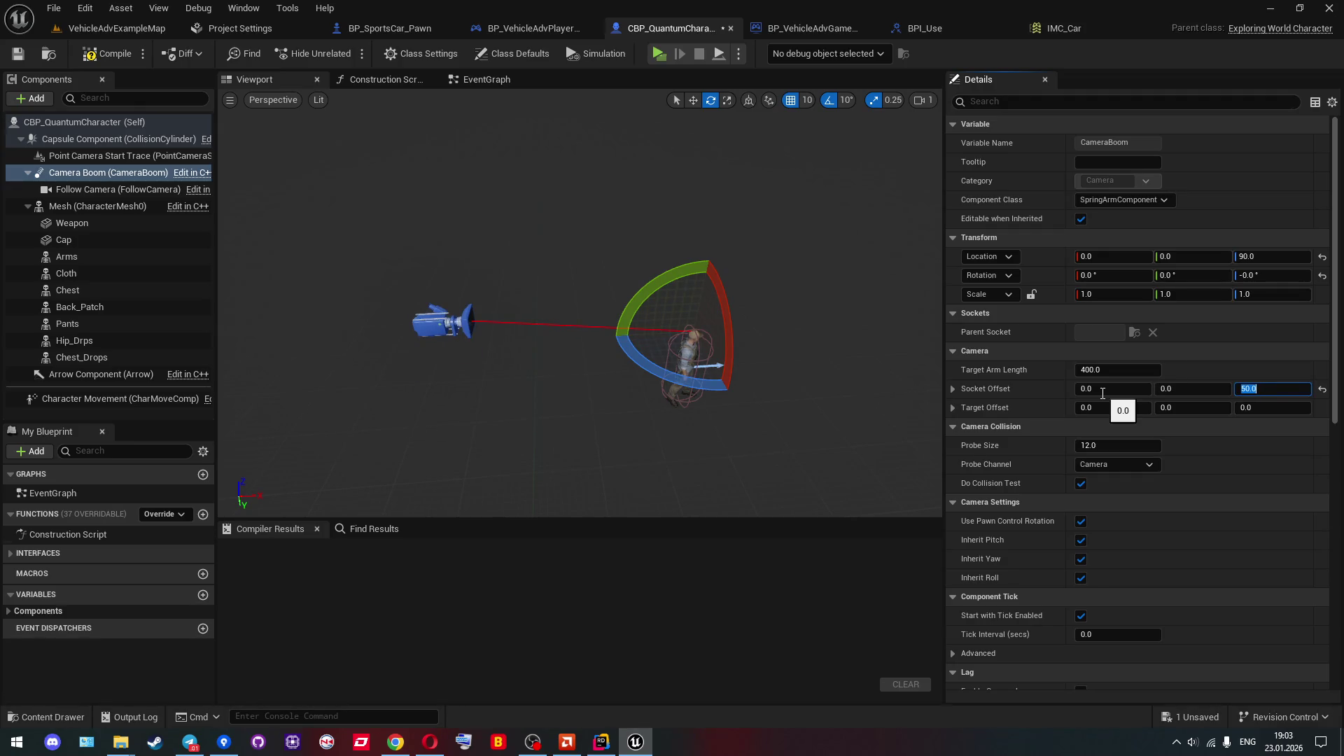
text(100)
key(Return)
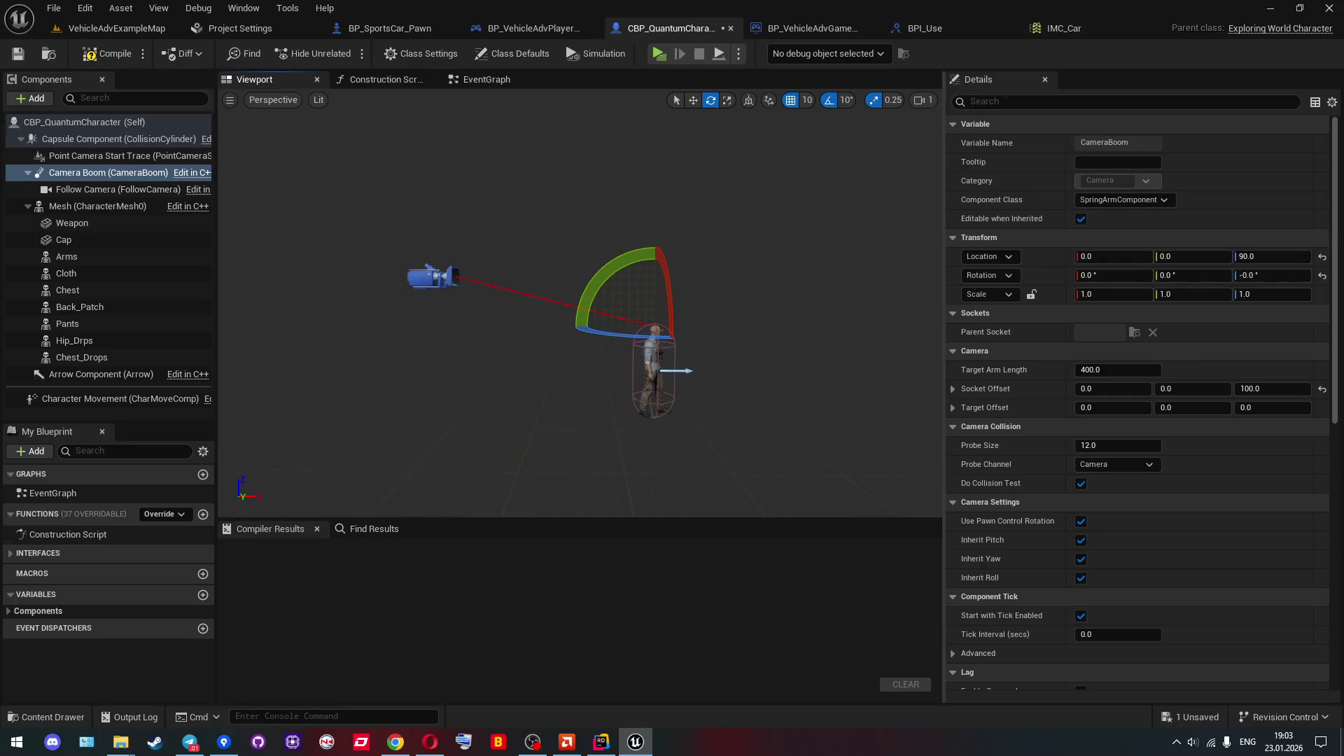
Tilt FollowCamera to Rotation Y -10, compile, and return to VehicleAdvExampleMap.
click(103, 195)
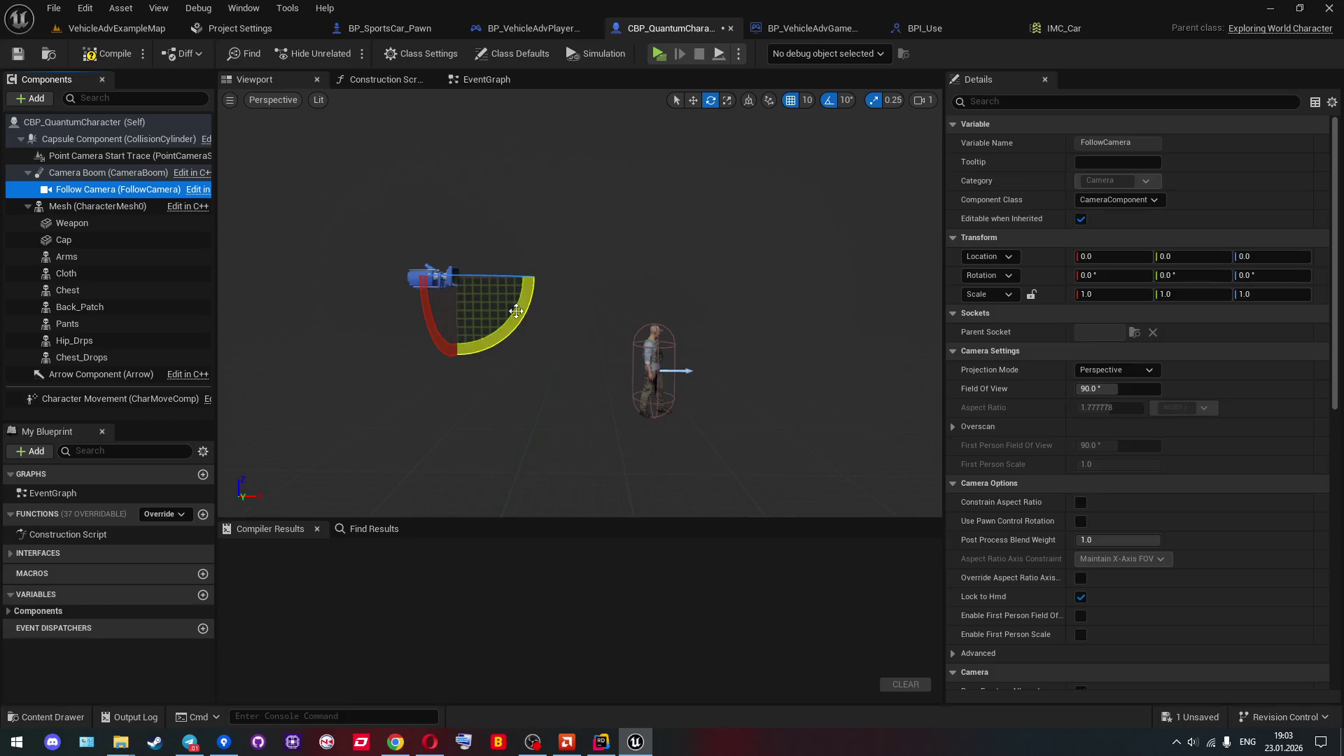
drag(517, 311, 517, 311)
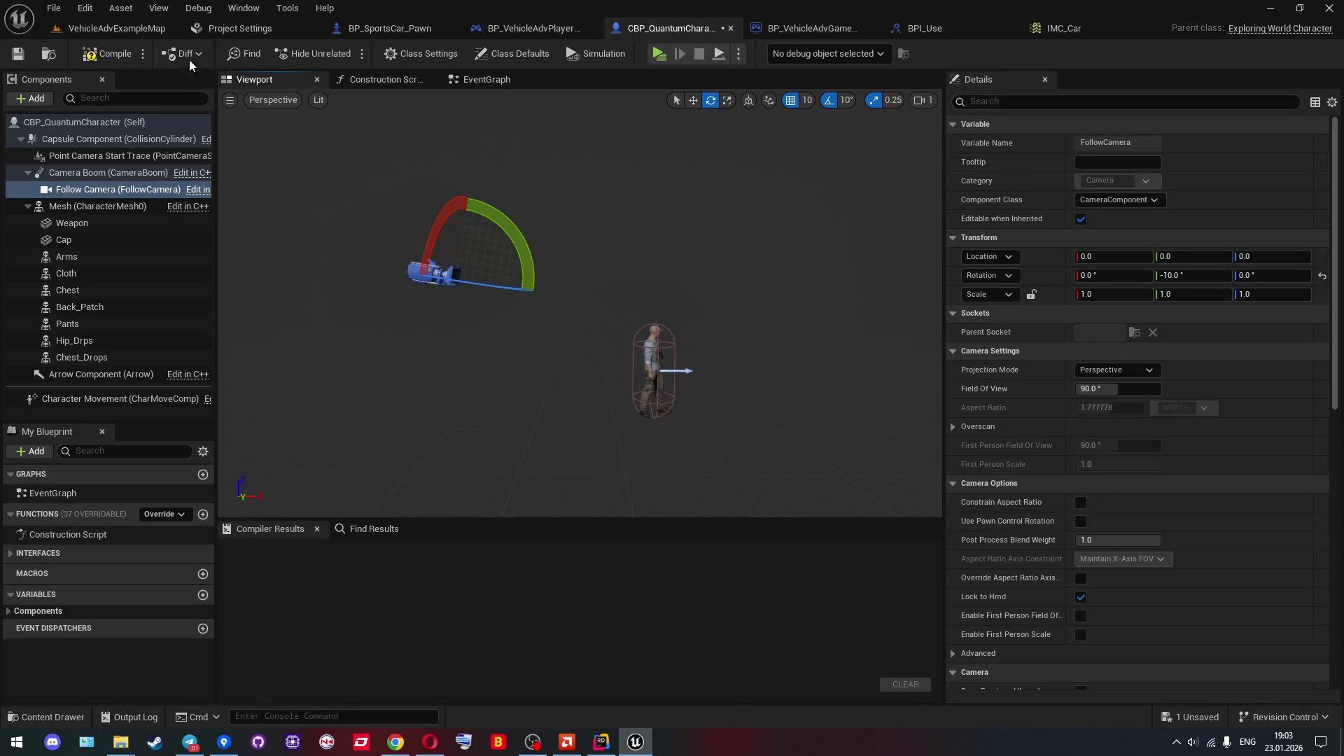
click(77, 59)
click(102, 30)
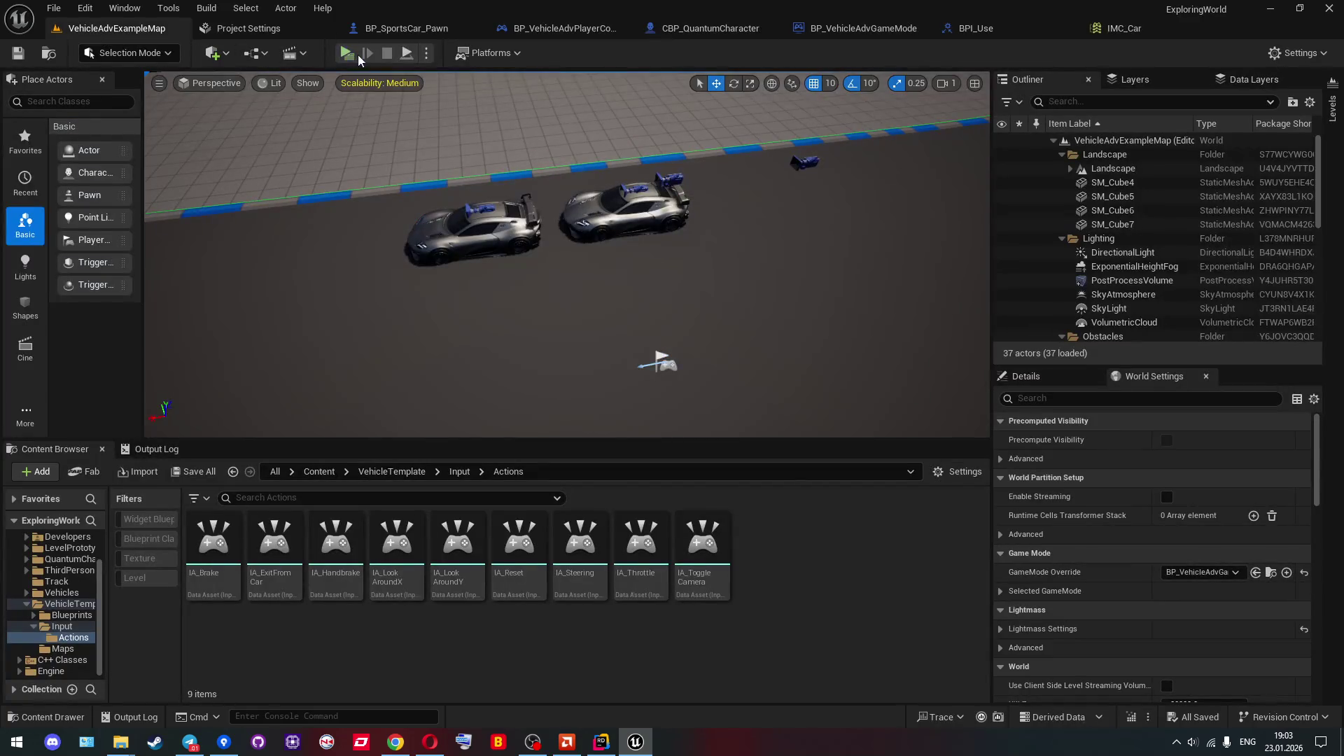
Start a multiplayer test and have the client enter and exit the parked car twice.
key(alt+p)
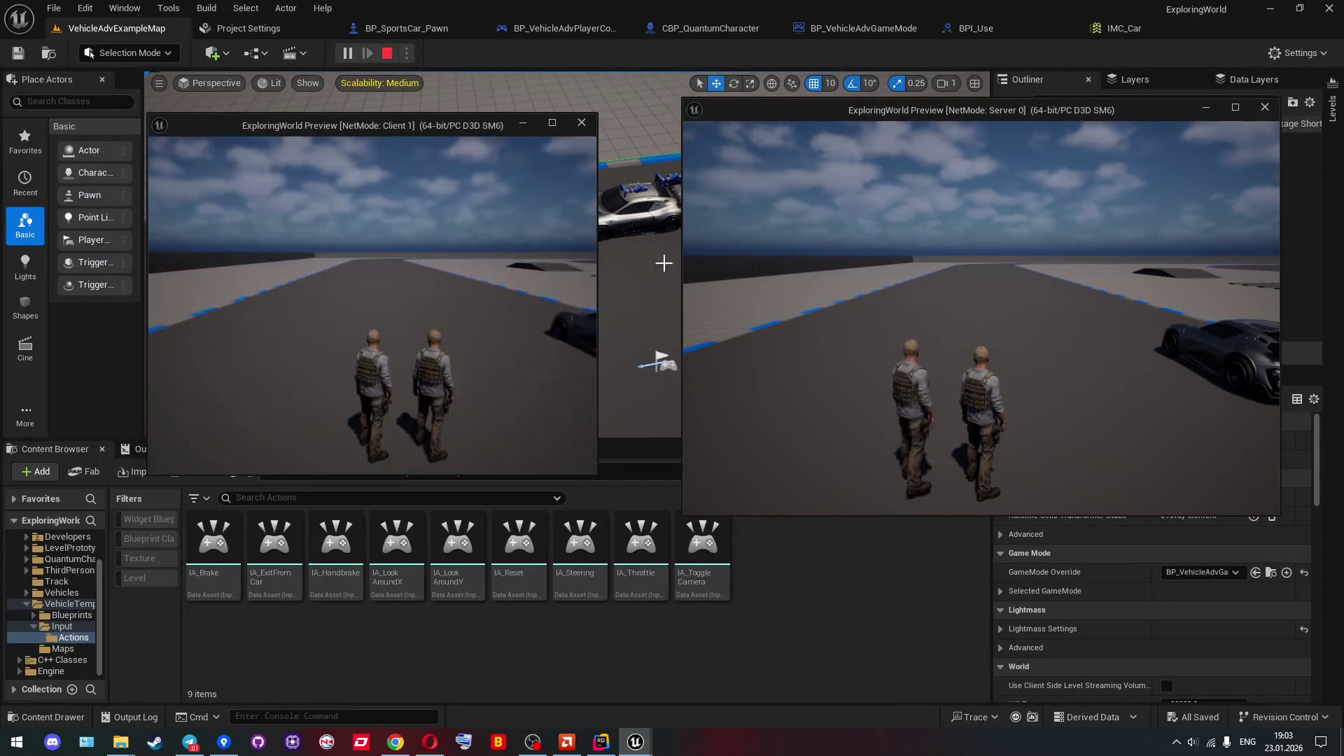
key(w)
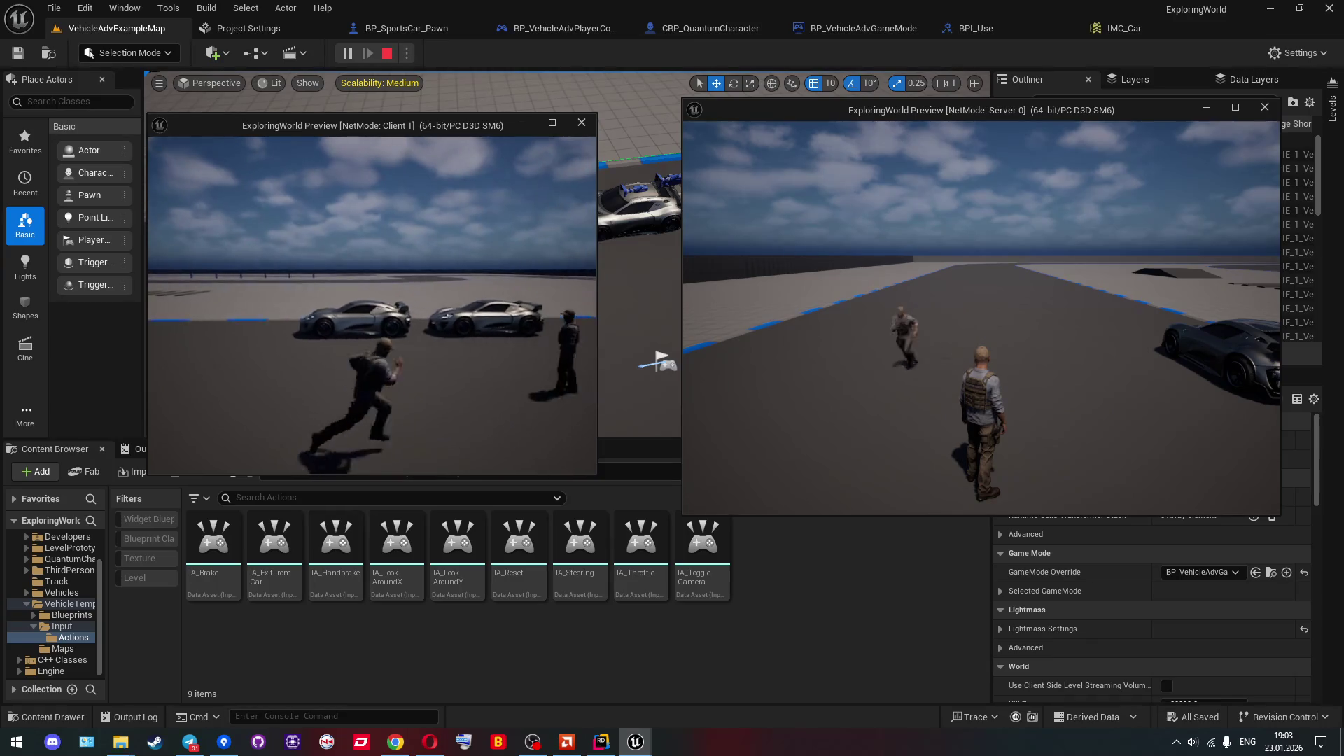
key(w)
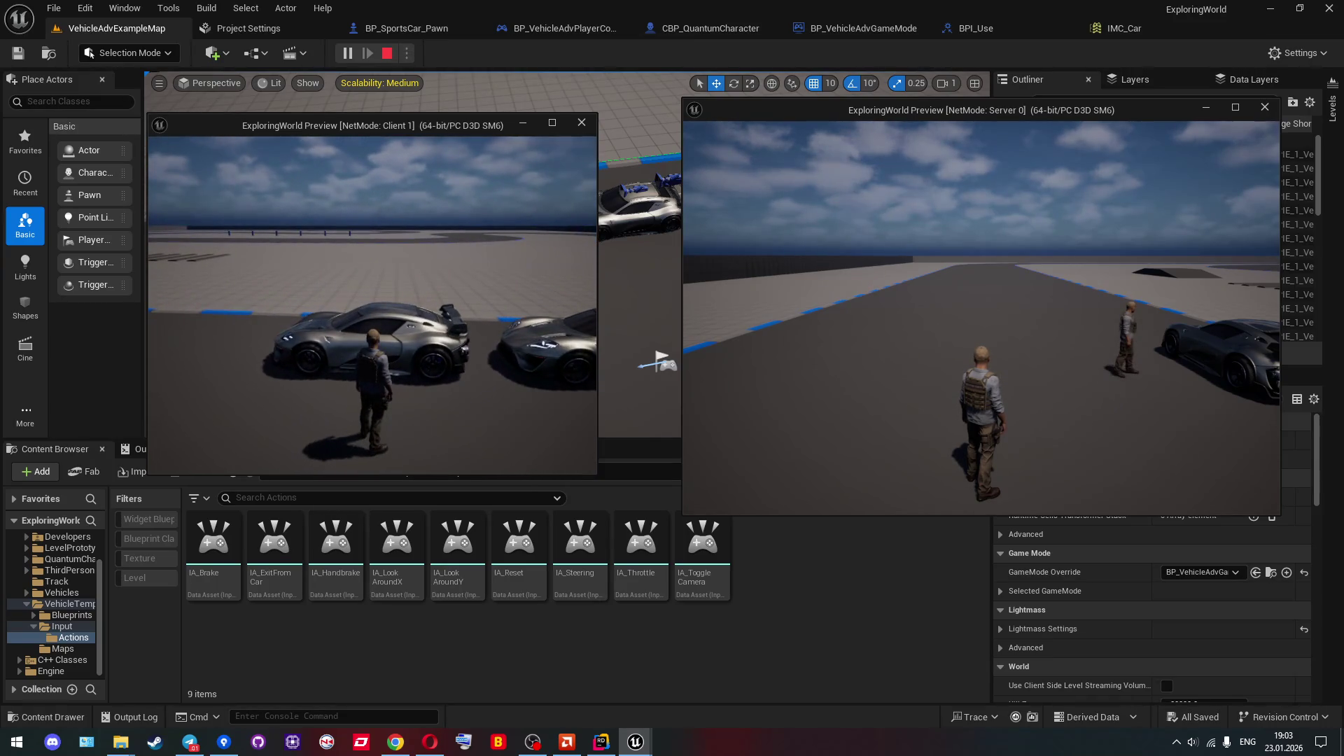
key(w)
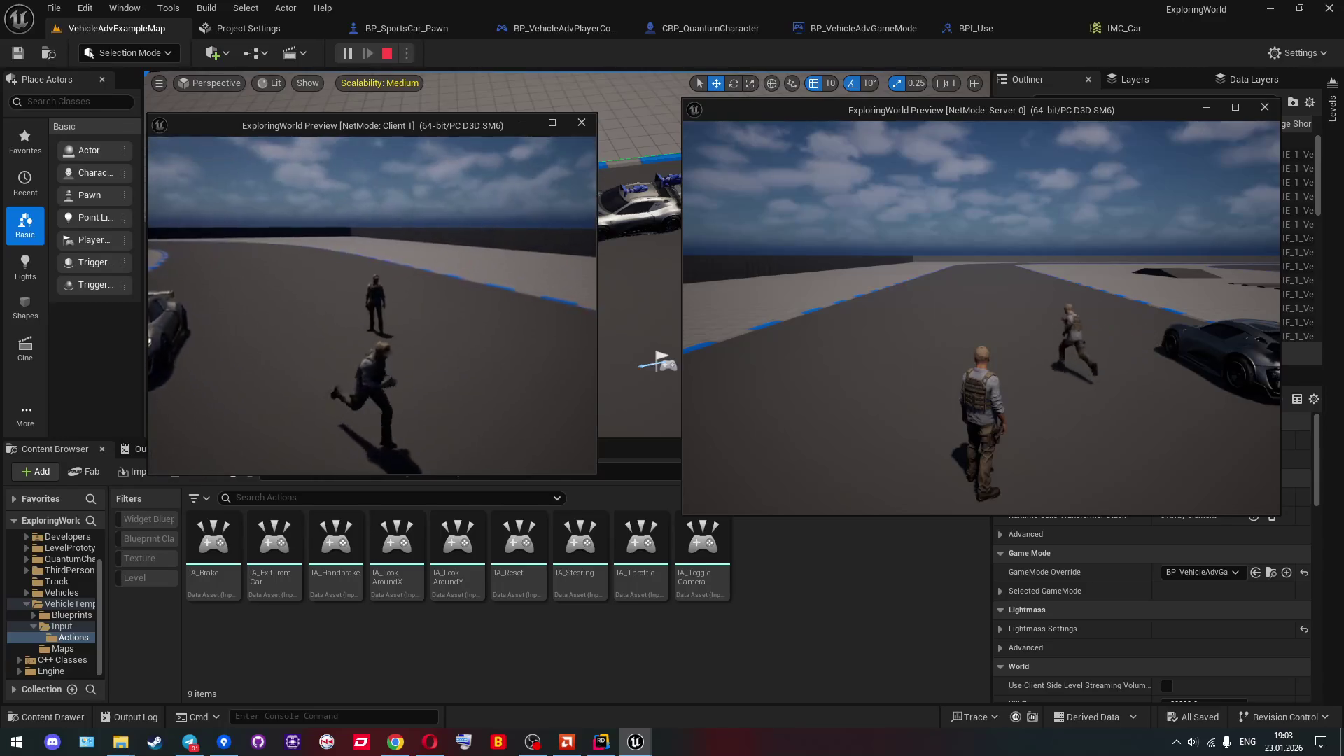
key(w)
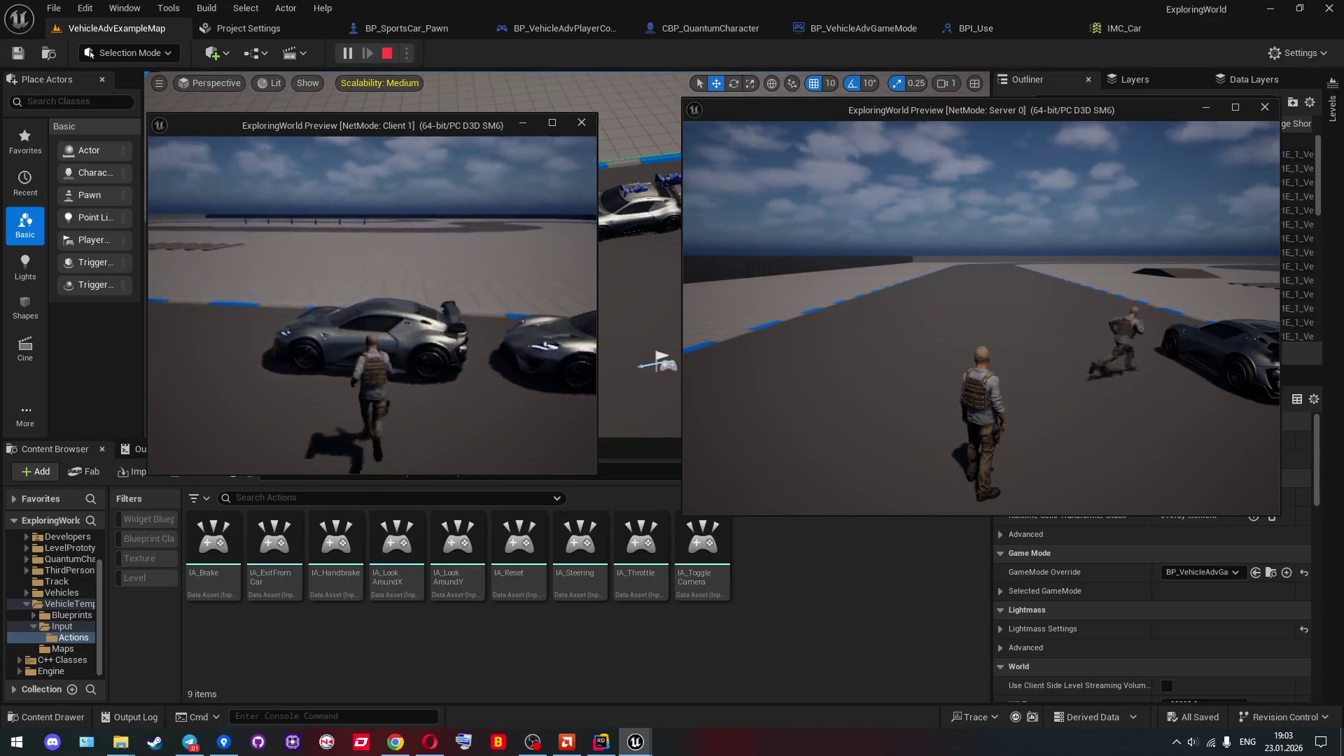
key(e)
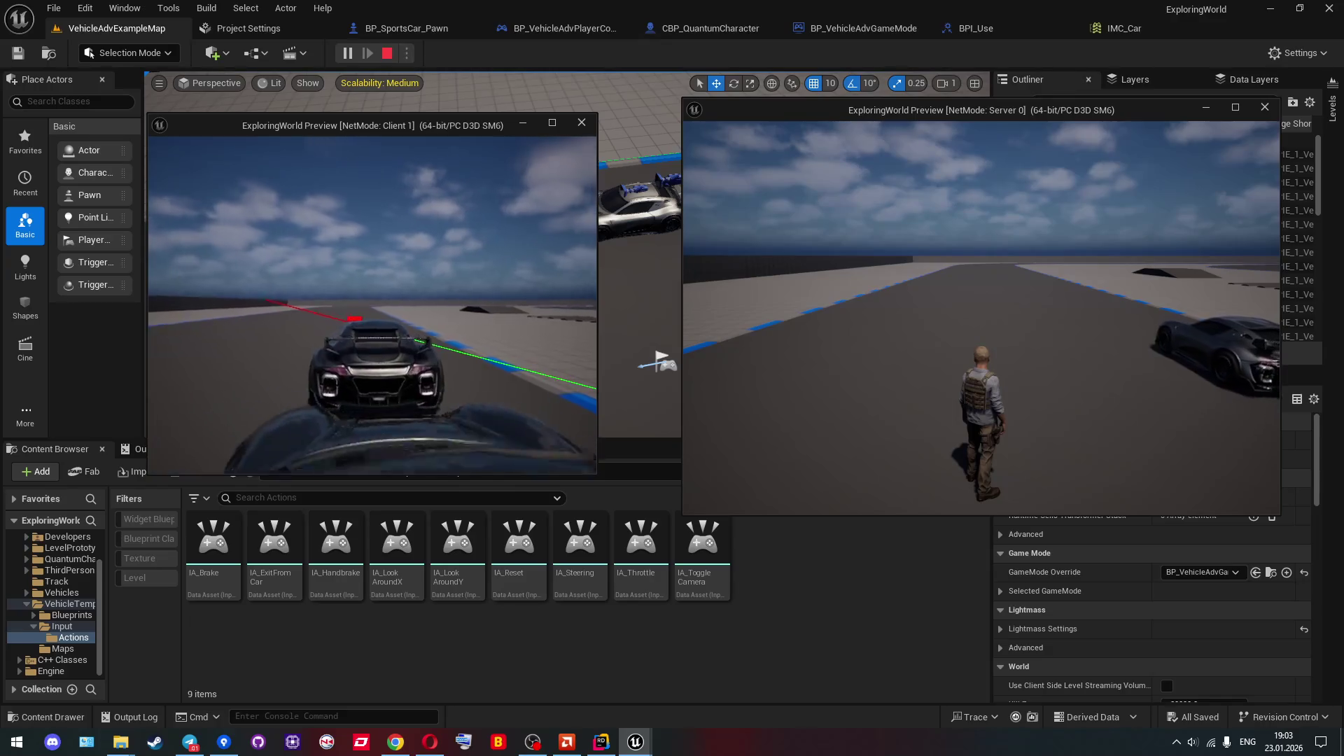
key(e)
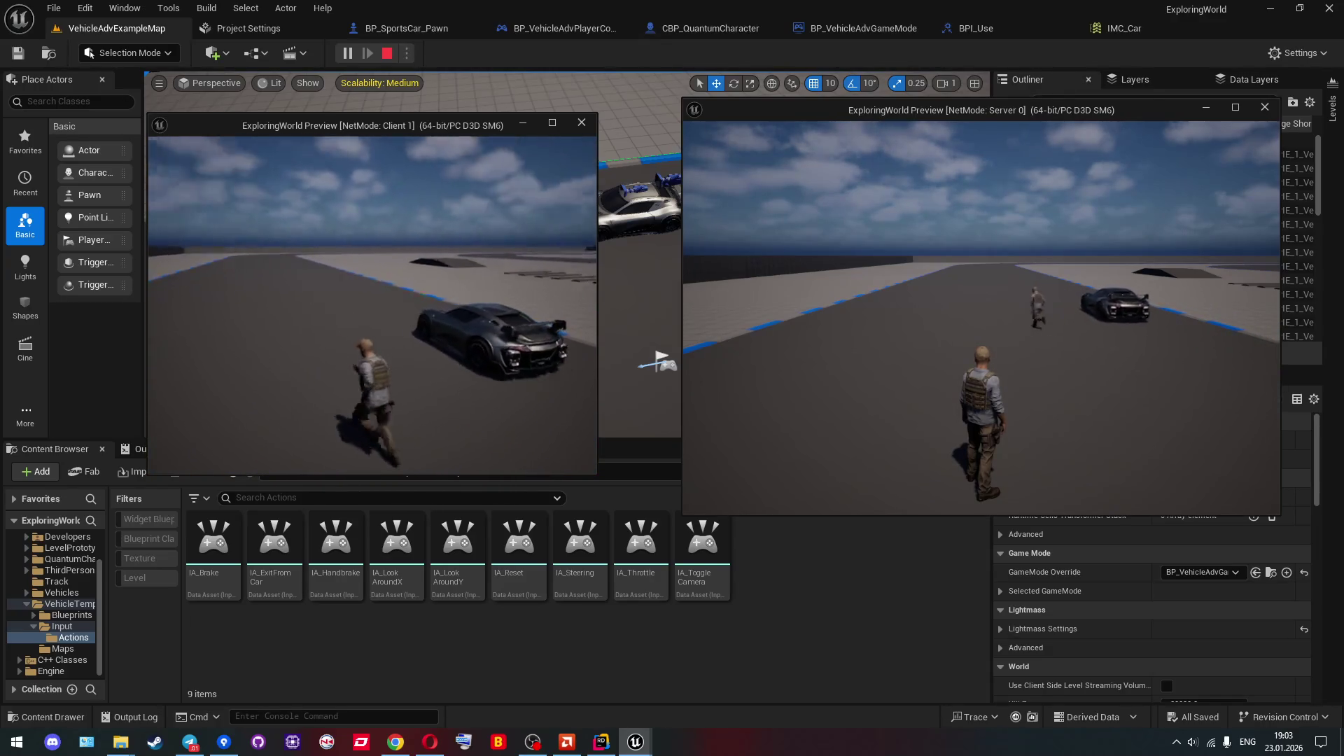
key(w)
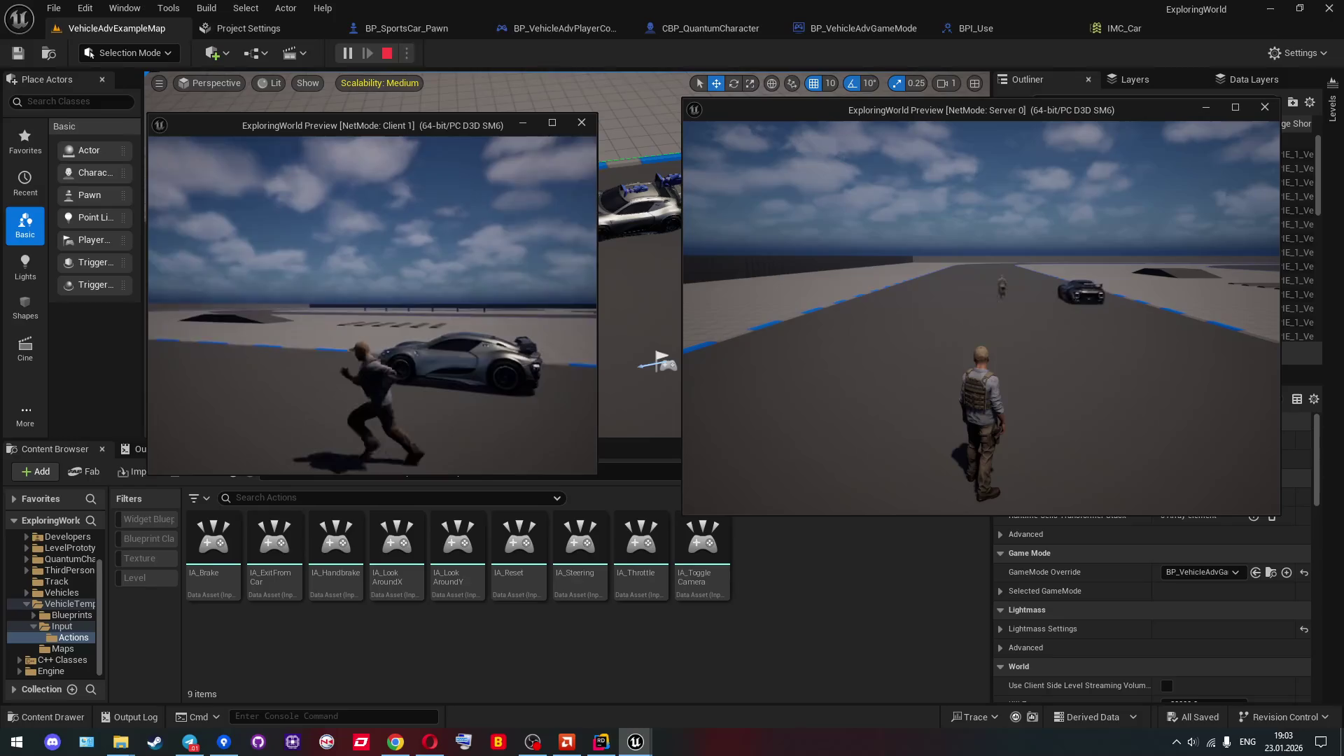
key(d)
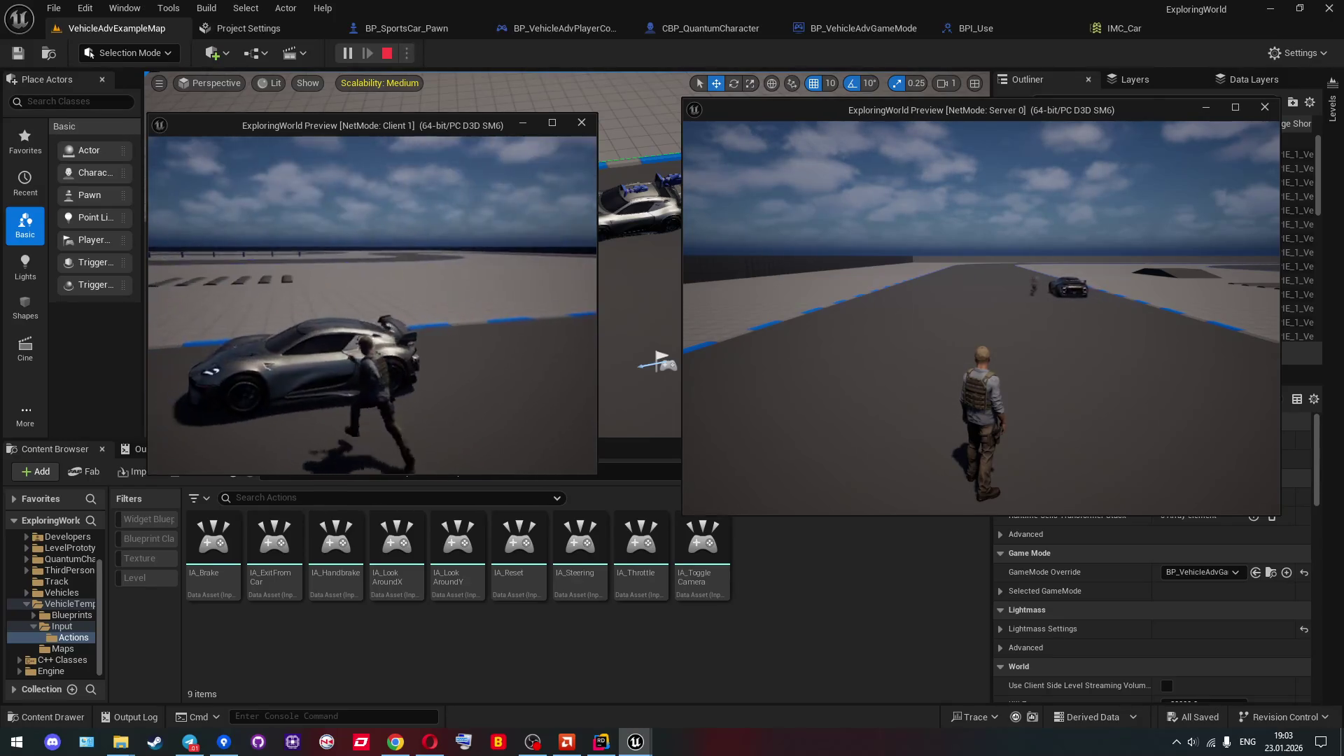
key(e)
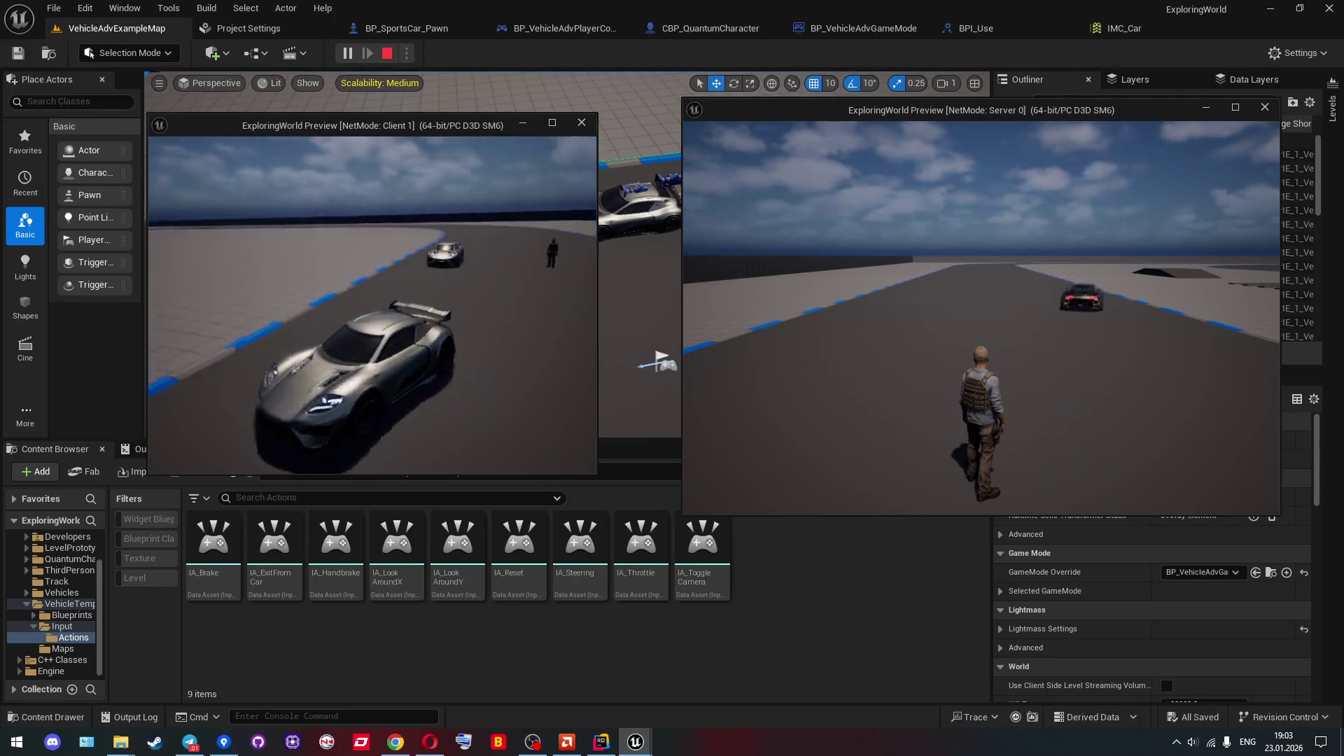
key(w)
key(e)
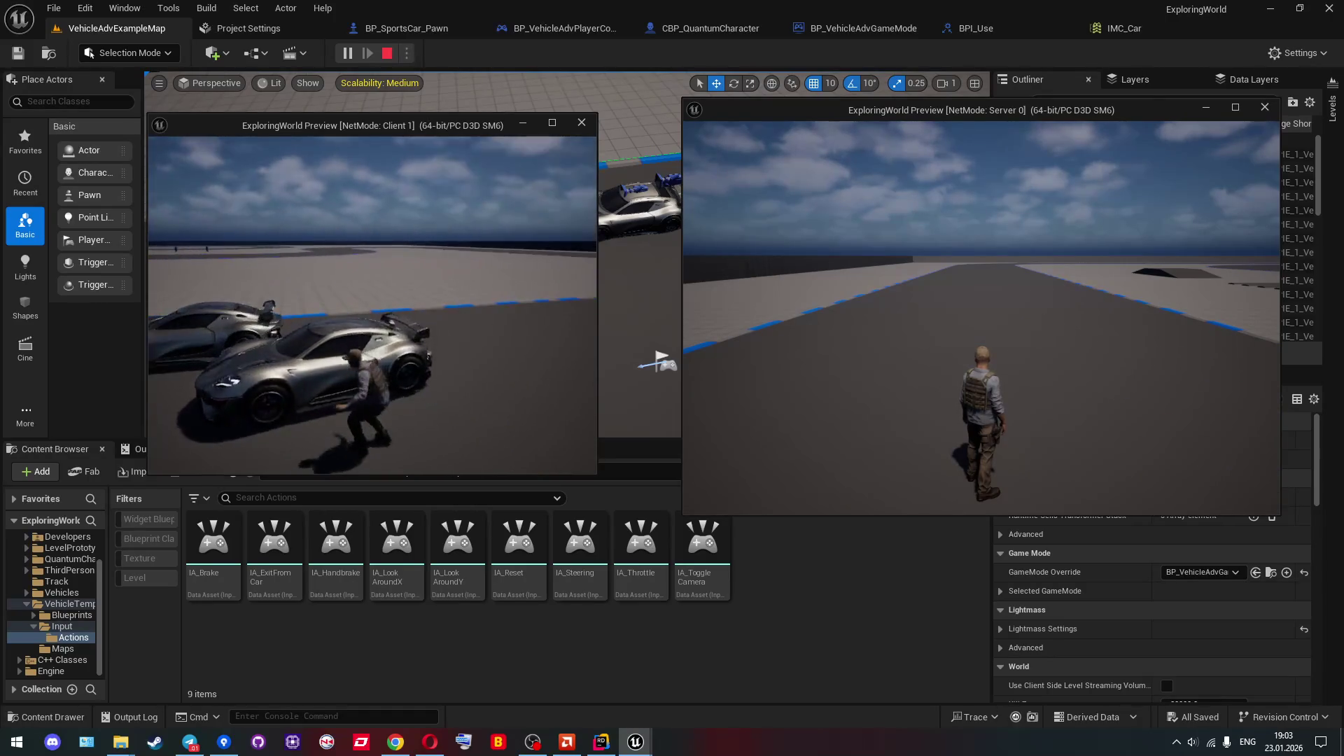
Drive a car along the track, get out, walk back, jump onto a parked car, then stop PIE.
key(w)
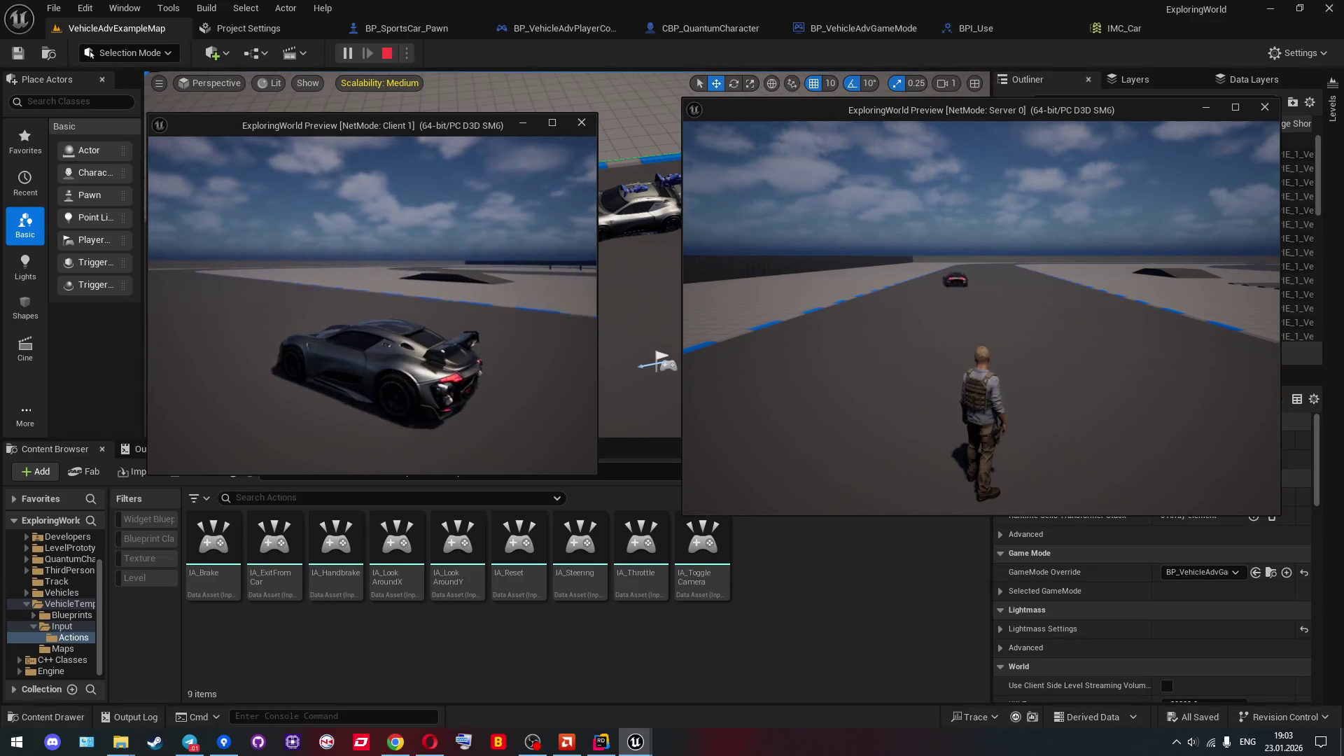
key(a)
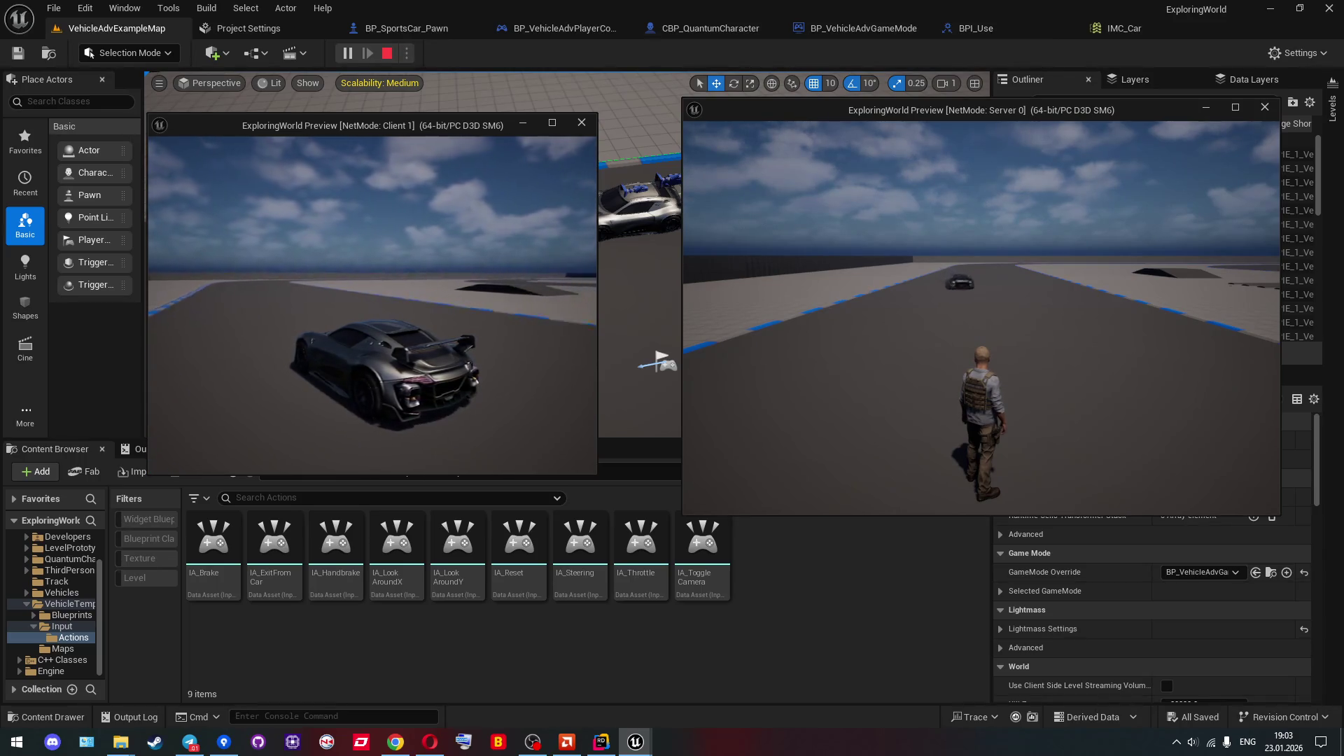
key(e)
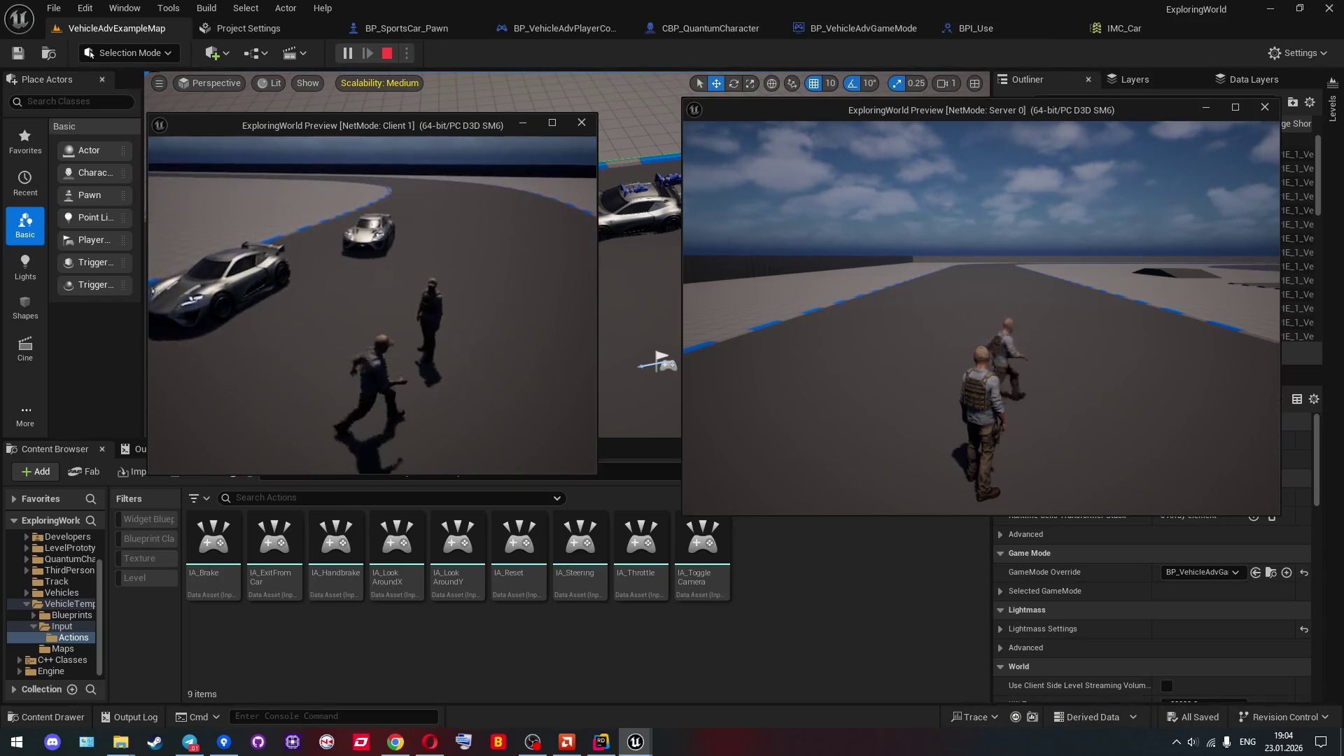
key(w)
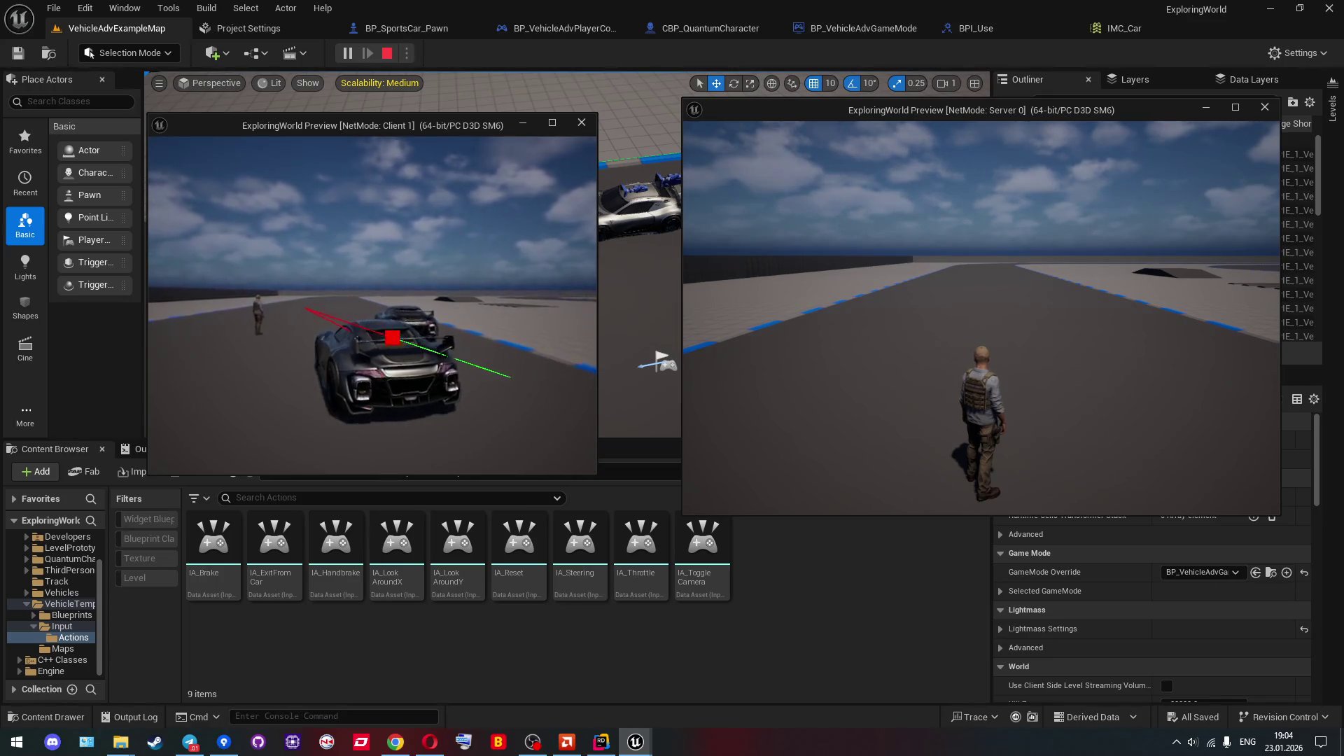
key(w)
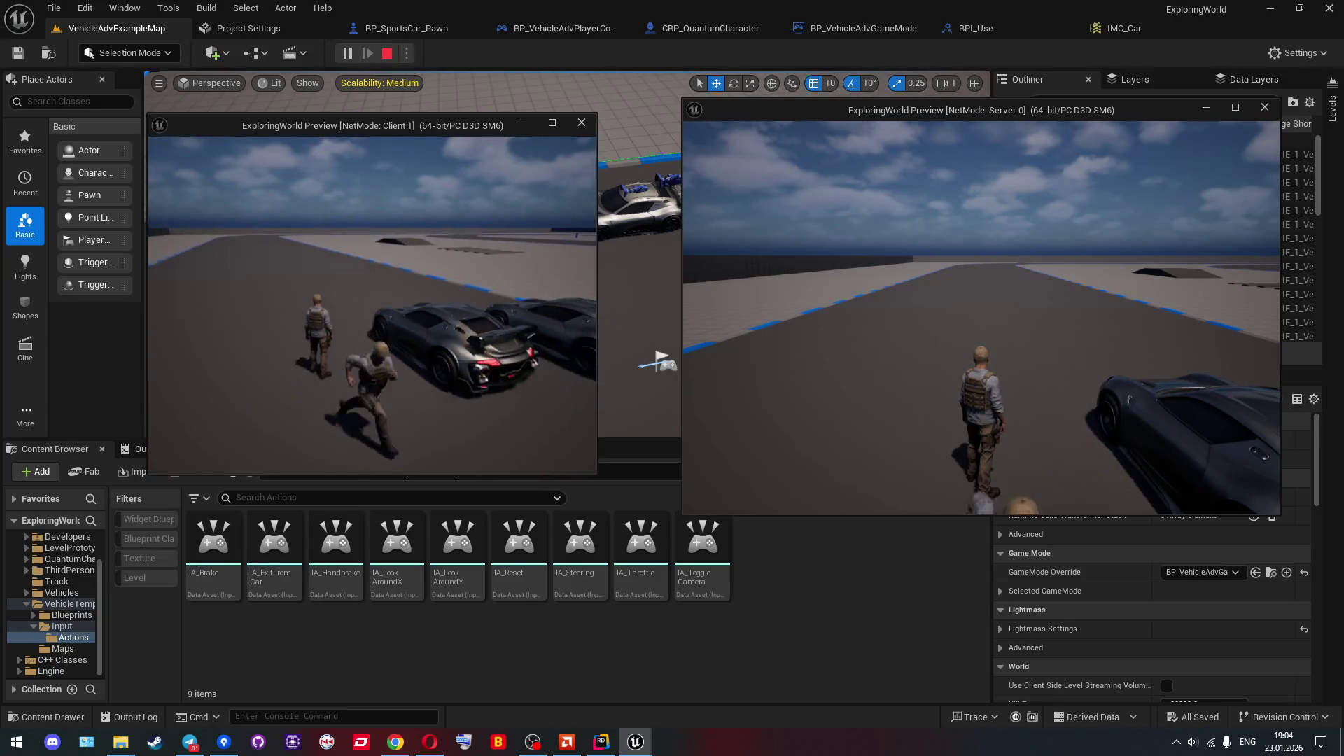
key(space)
key(w)
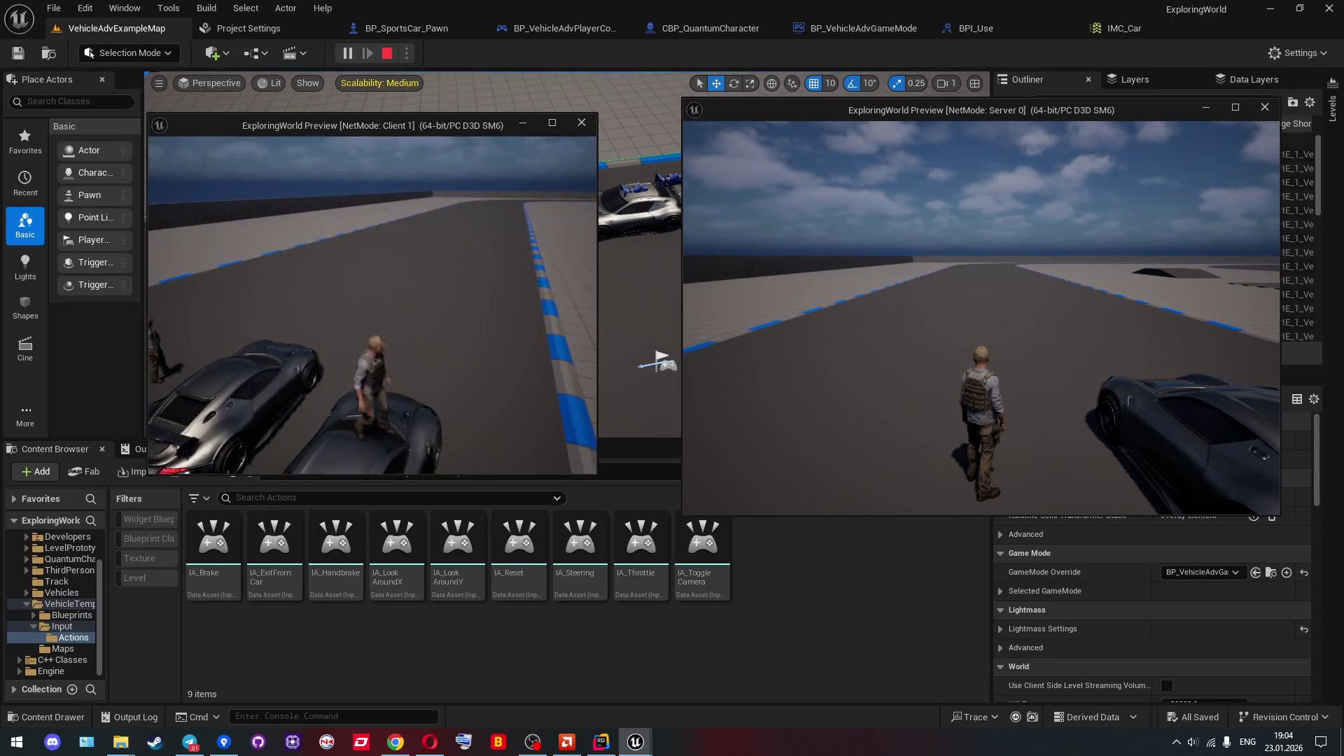
key(Escape)
Set CBP_QuantumCharacter's Character Movement Gravity Scale to 2.0 and go back to VehicleAdvExampleMap.
click(700, 37)
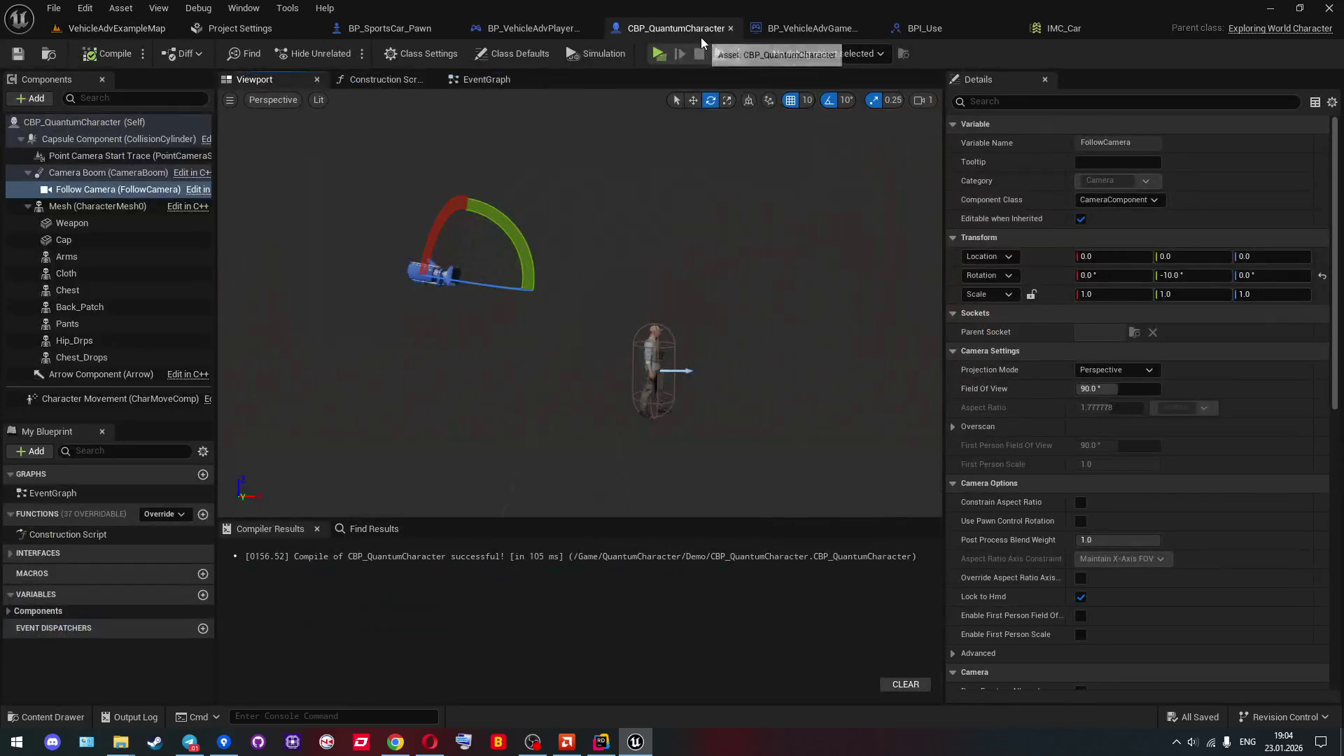
click(91, 399)
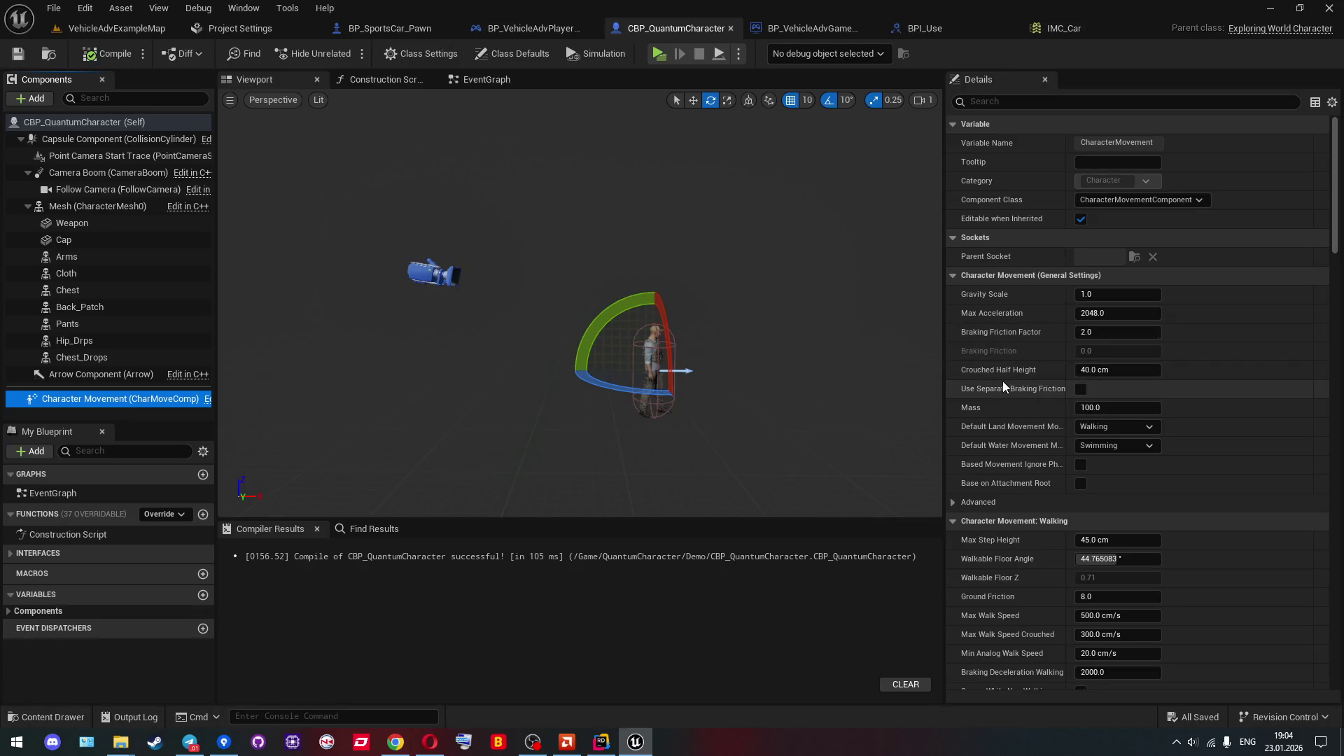
mouse_move(989, 397)
scroll(988, 396, down, 1)
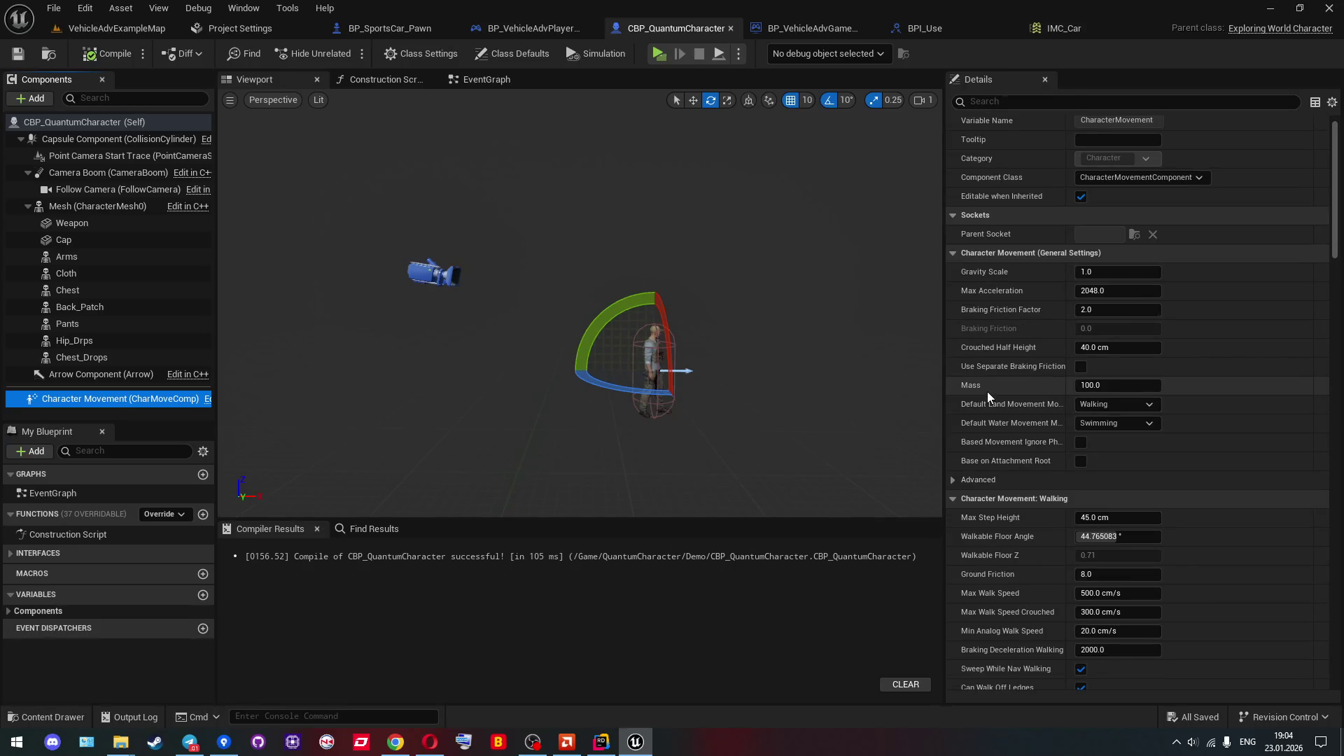
click(1096, 272)
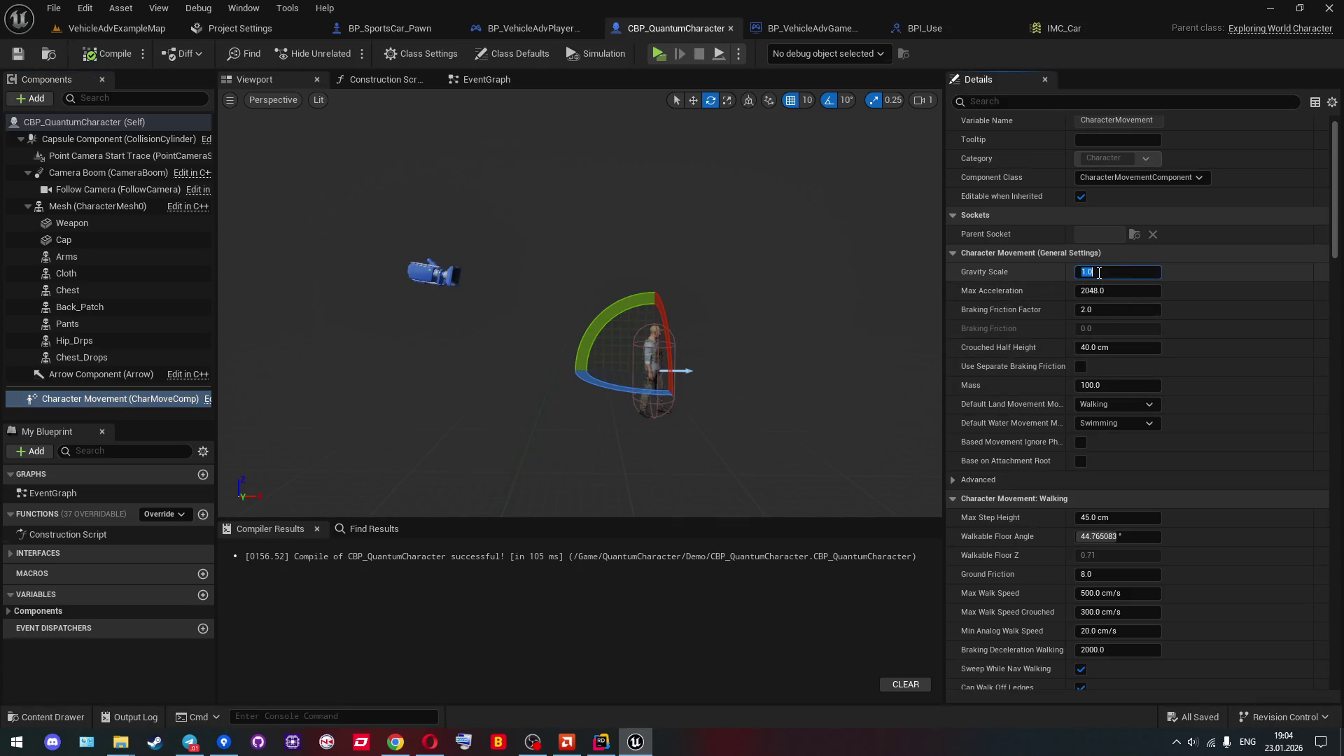
text(2)
key(Return)
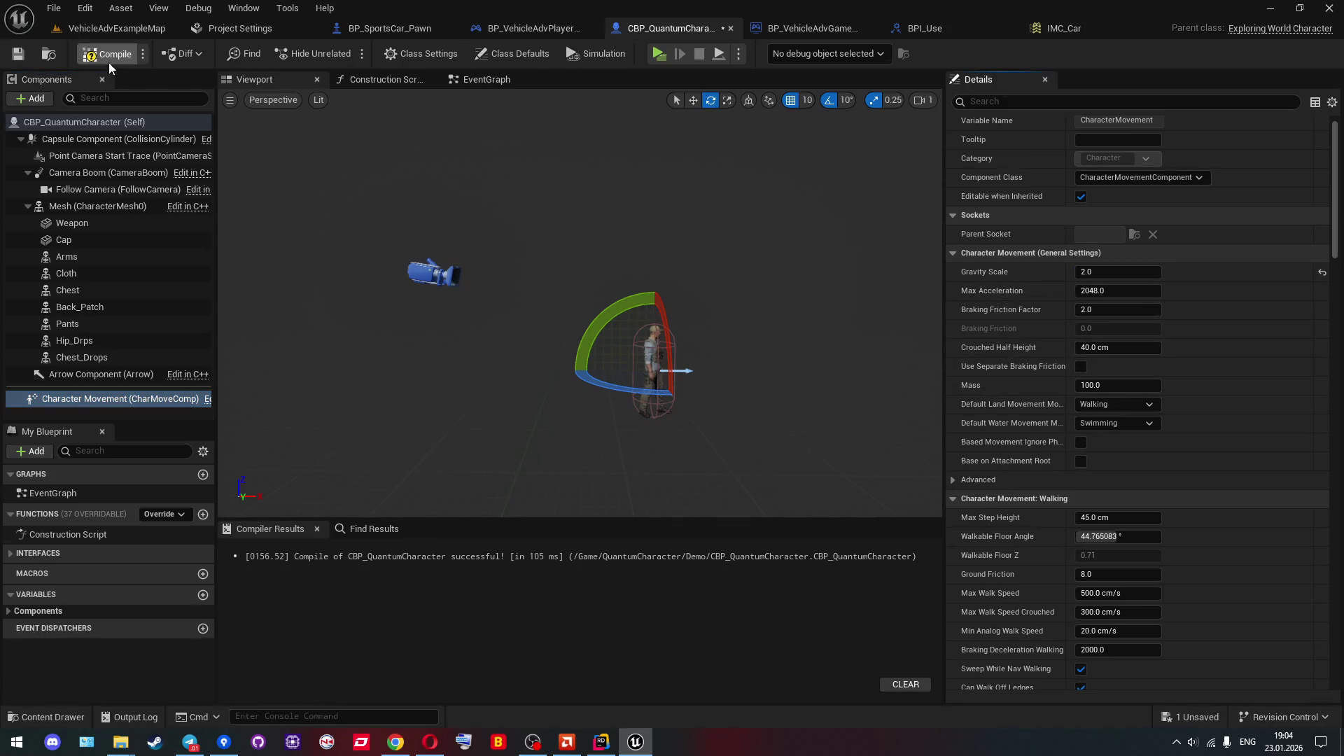
click(128, 32)
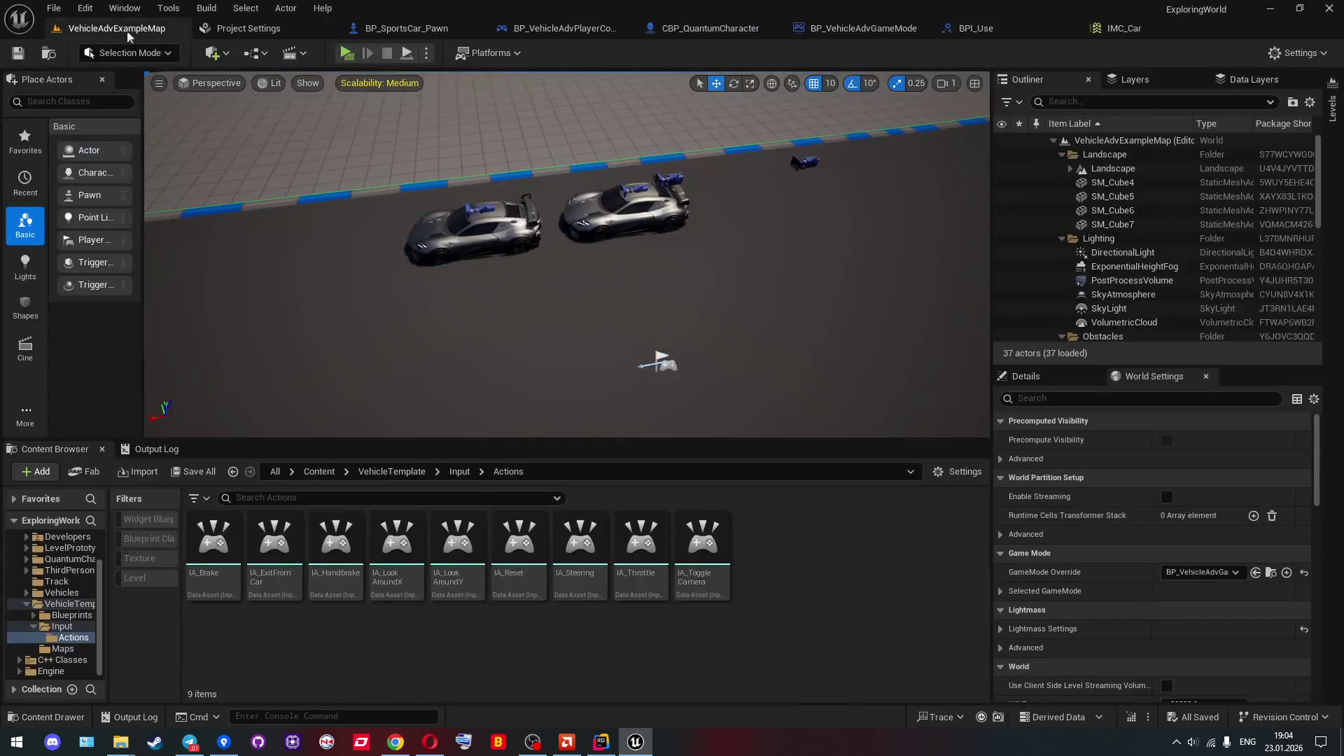
Start a multiplayer test and repeatedly enter, drive and exit the sports car as the client.
click(343, 53)
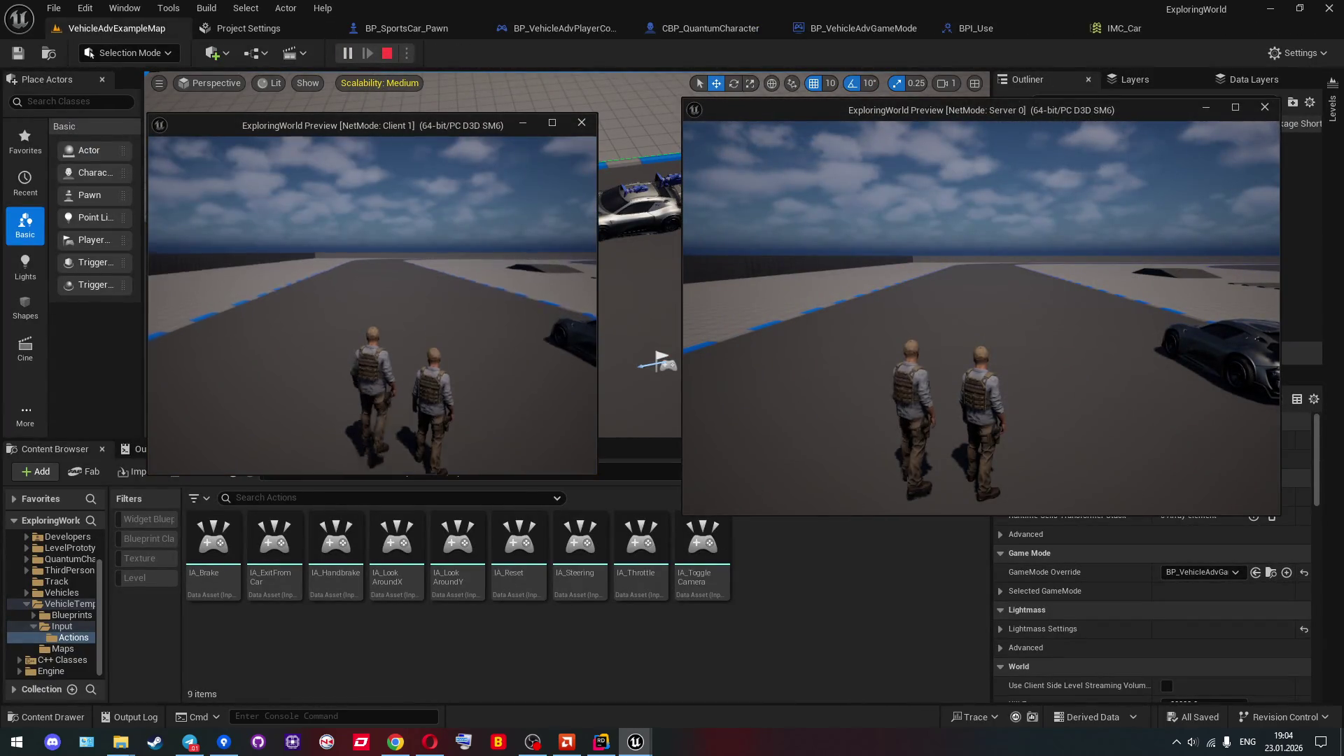
key(w)
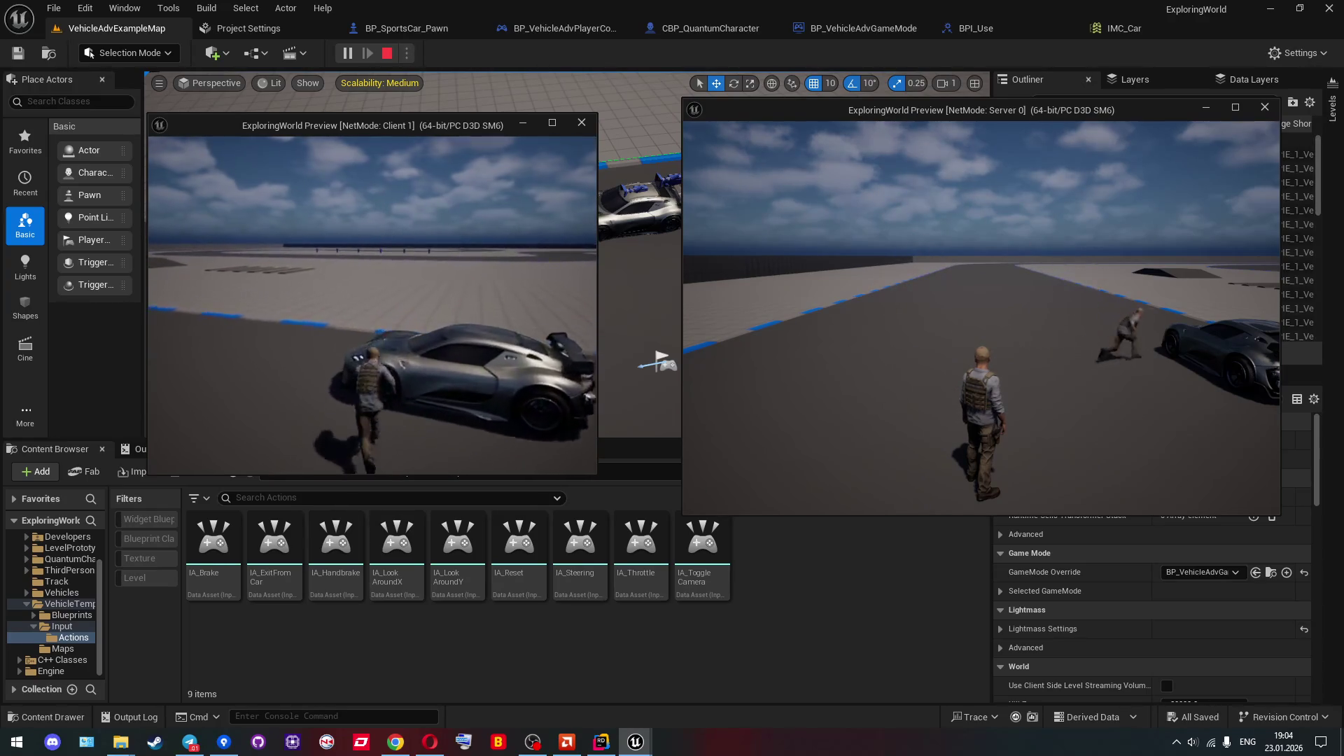
key(e)
key(w)
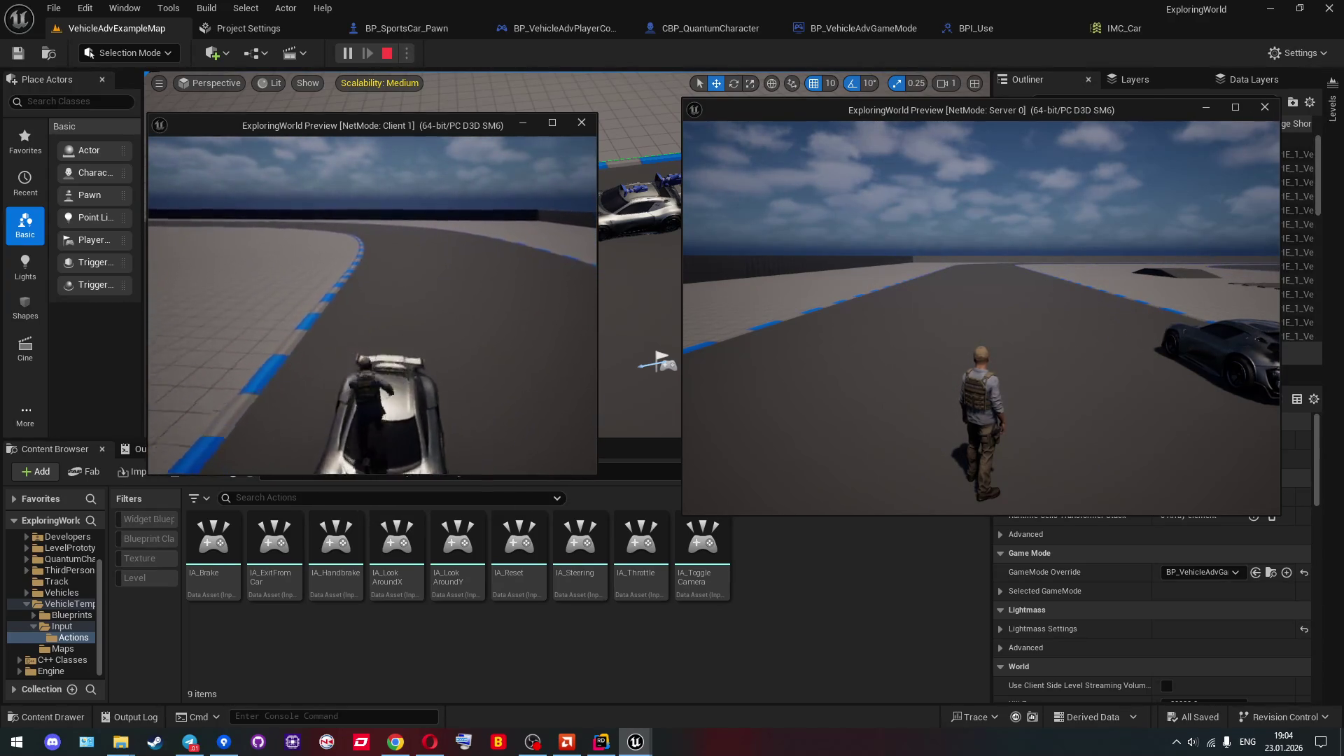
key(e)
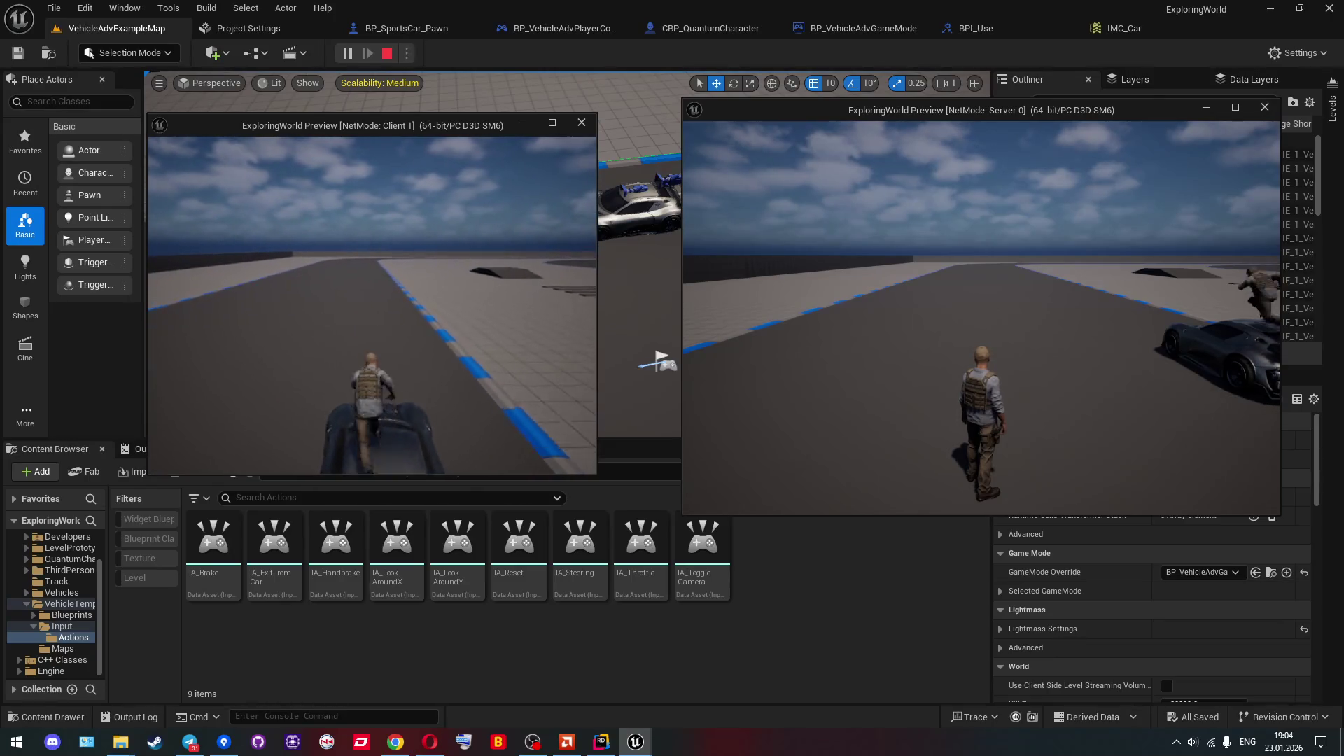
key(e)
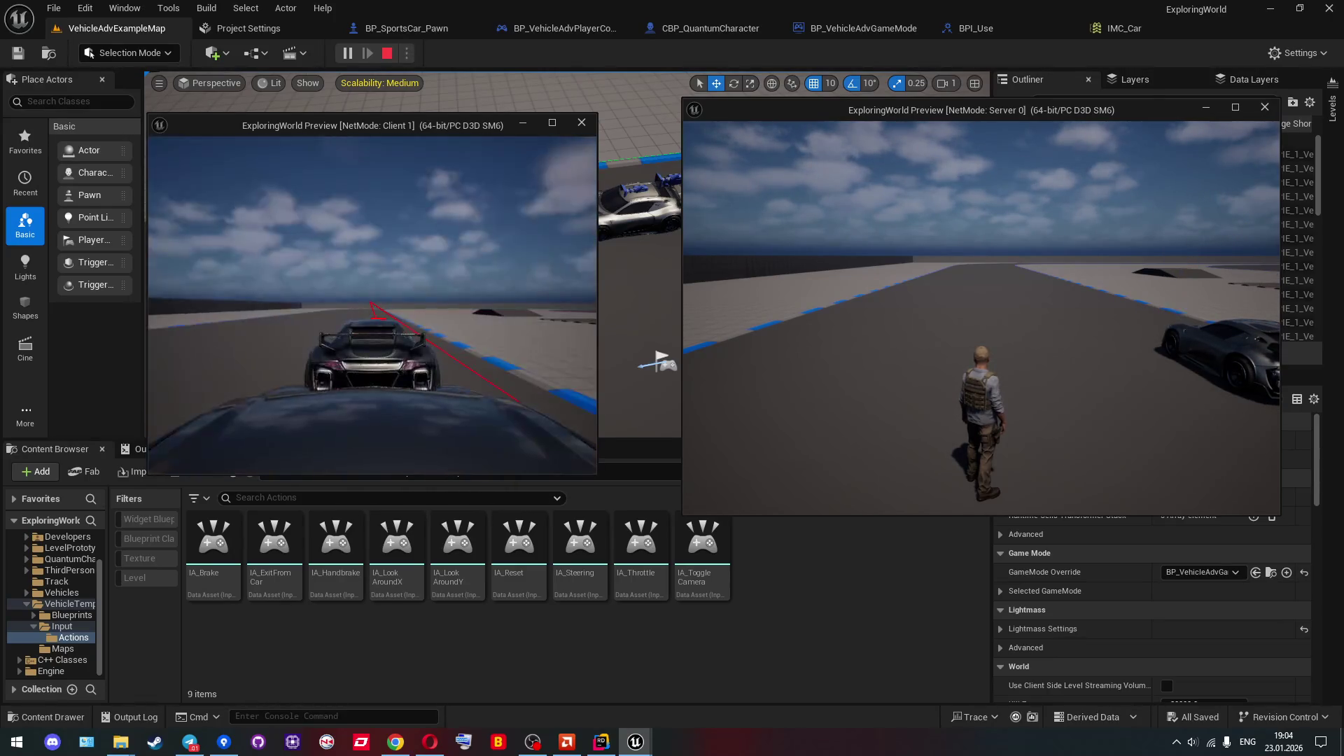
key(e)
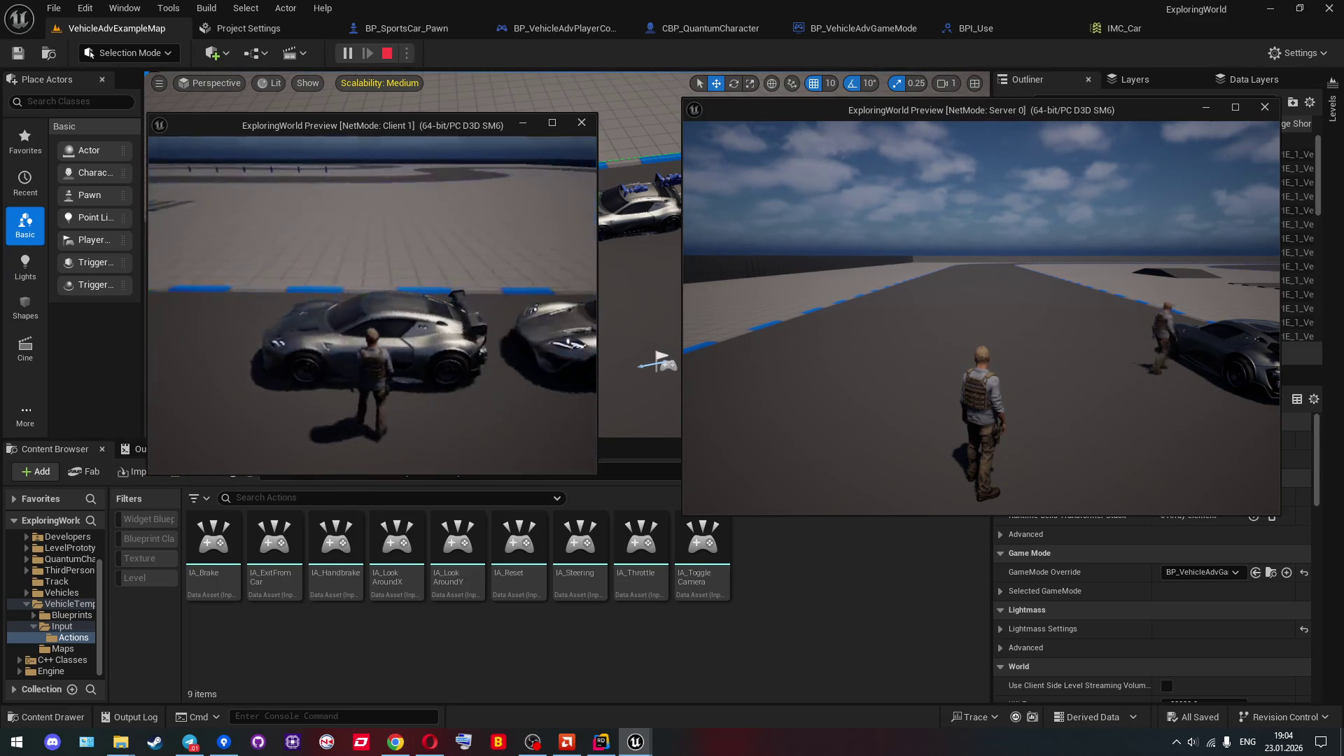
key(e)
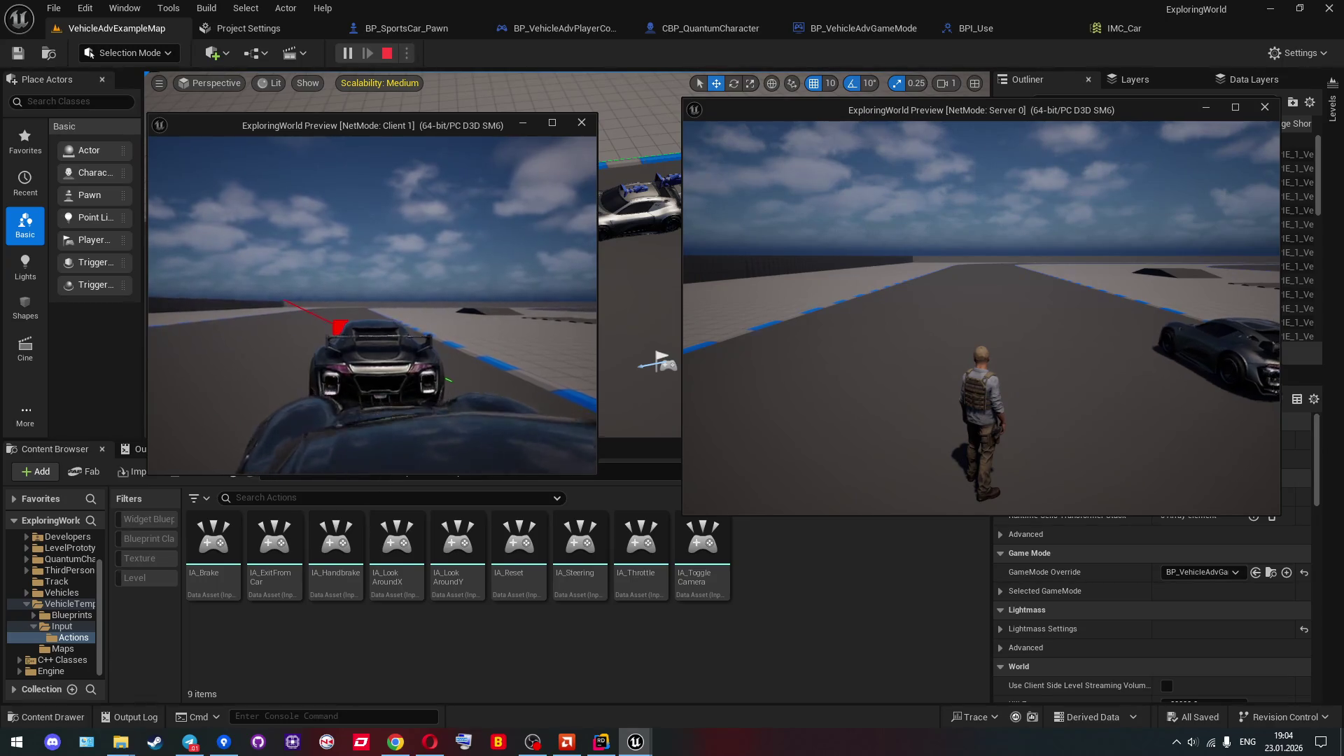
key(e)
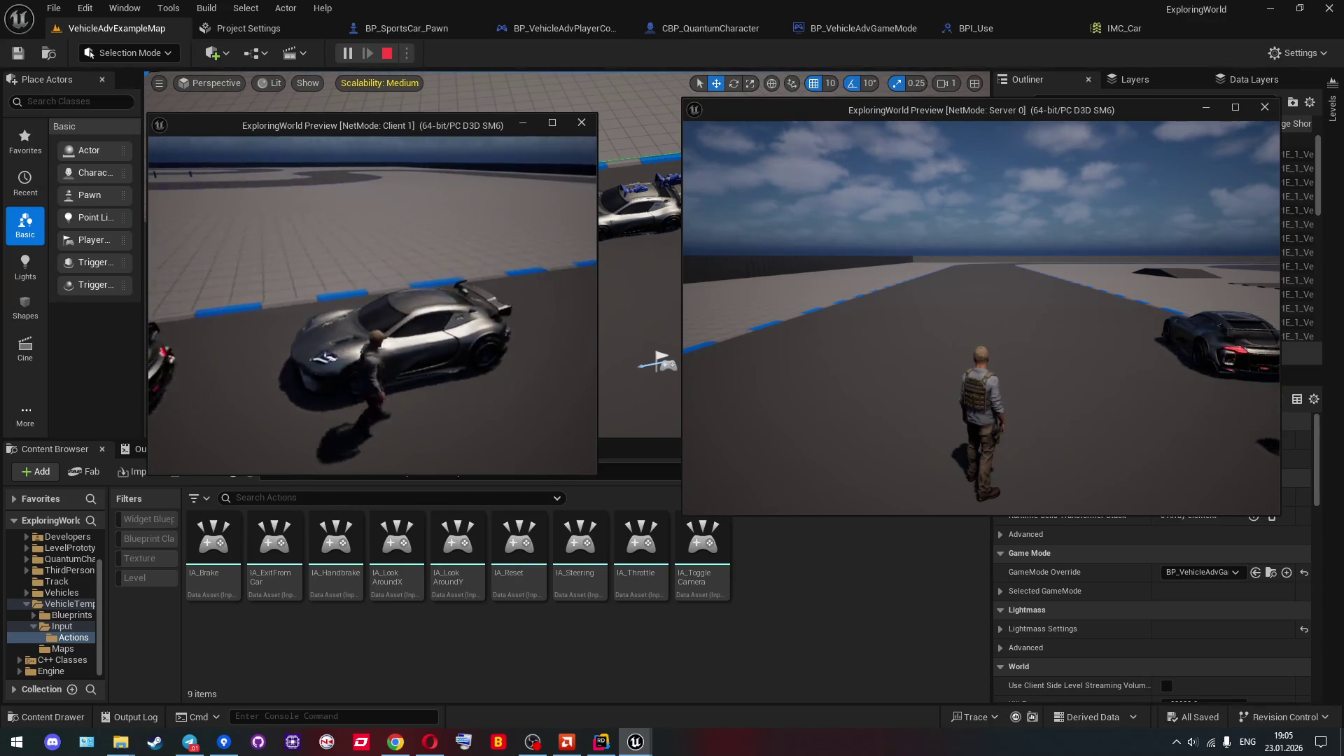
key(e)
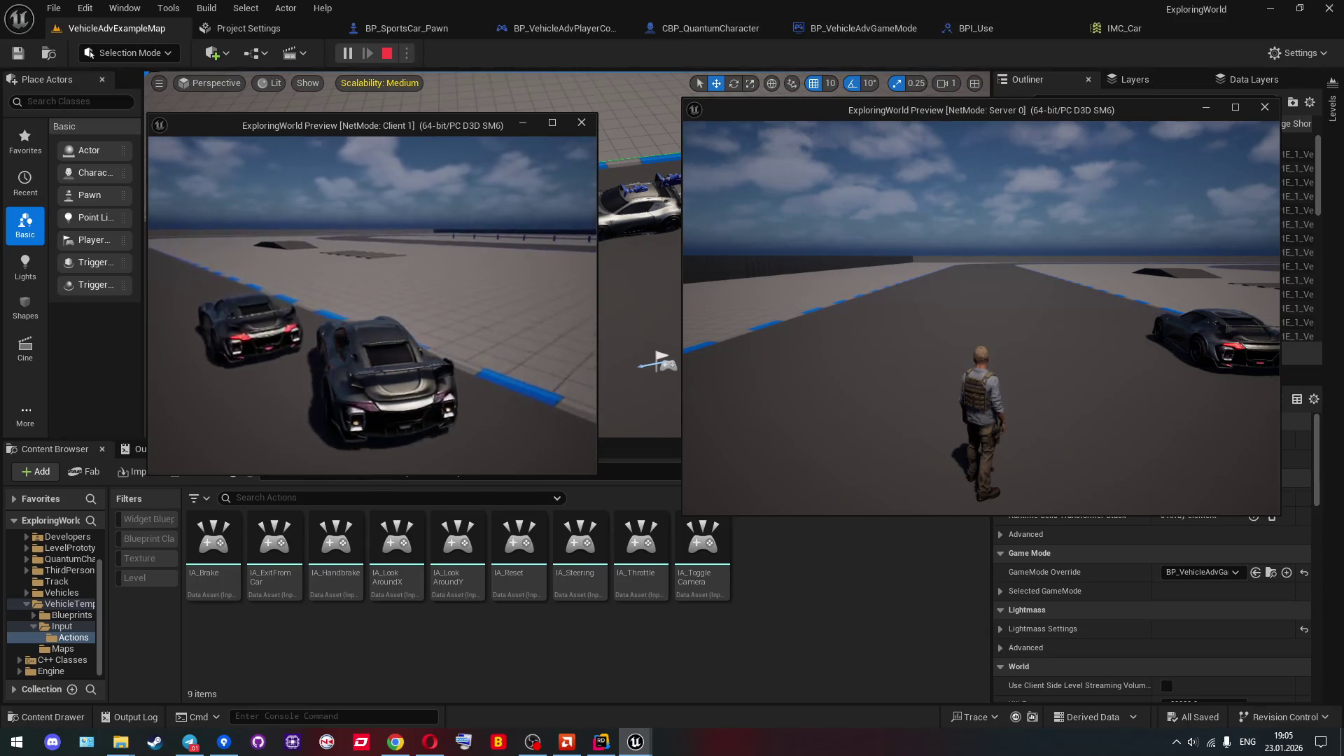
key(e)
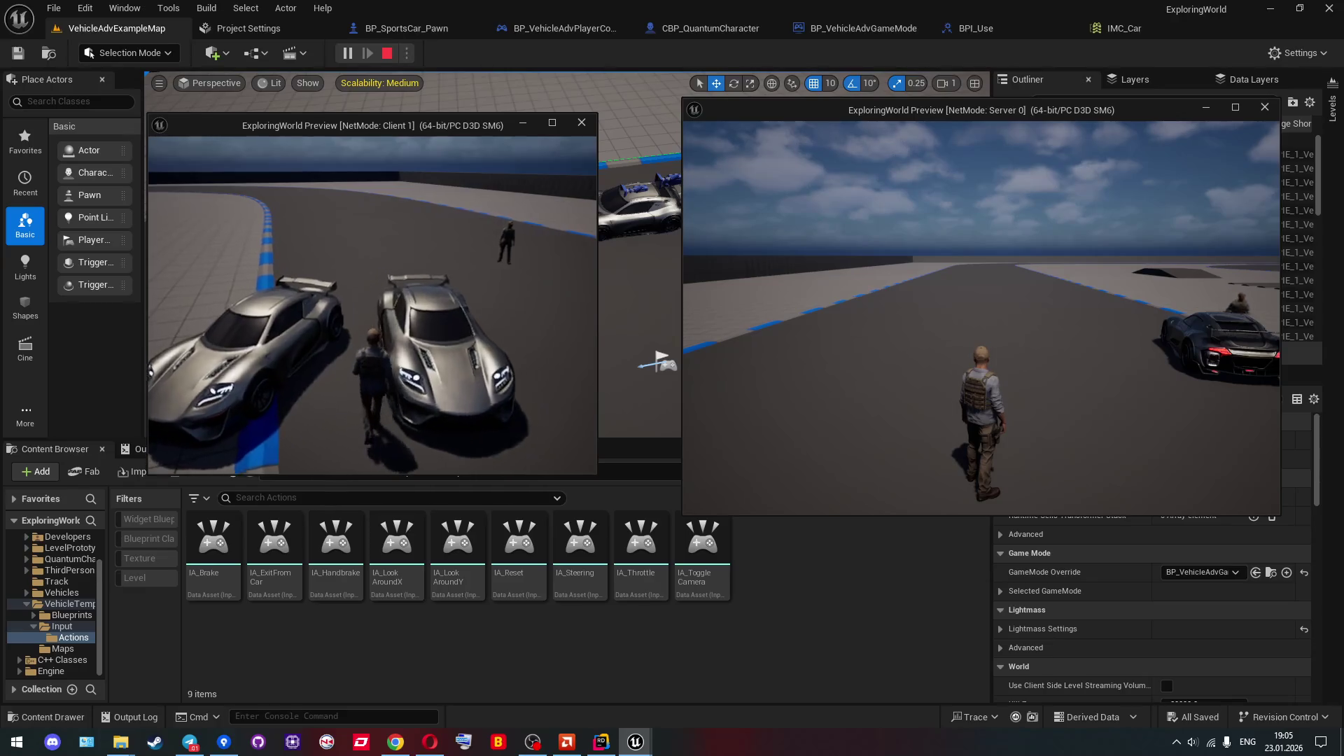
Run the client character toward the two cars, then end the play session.
key(w)
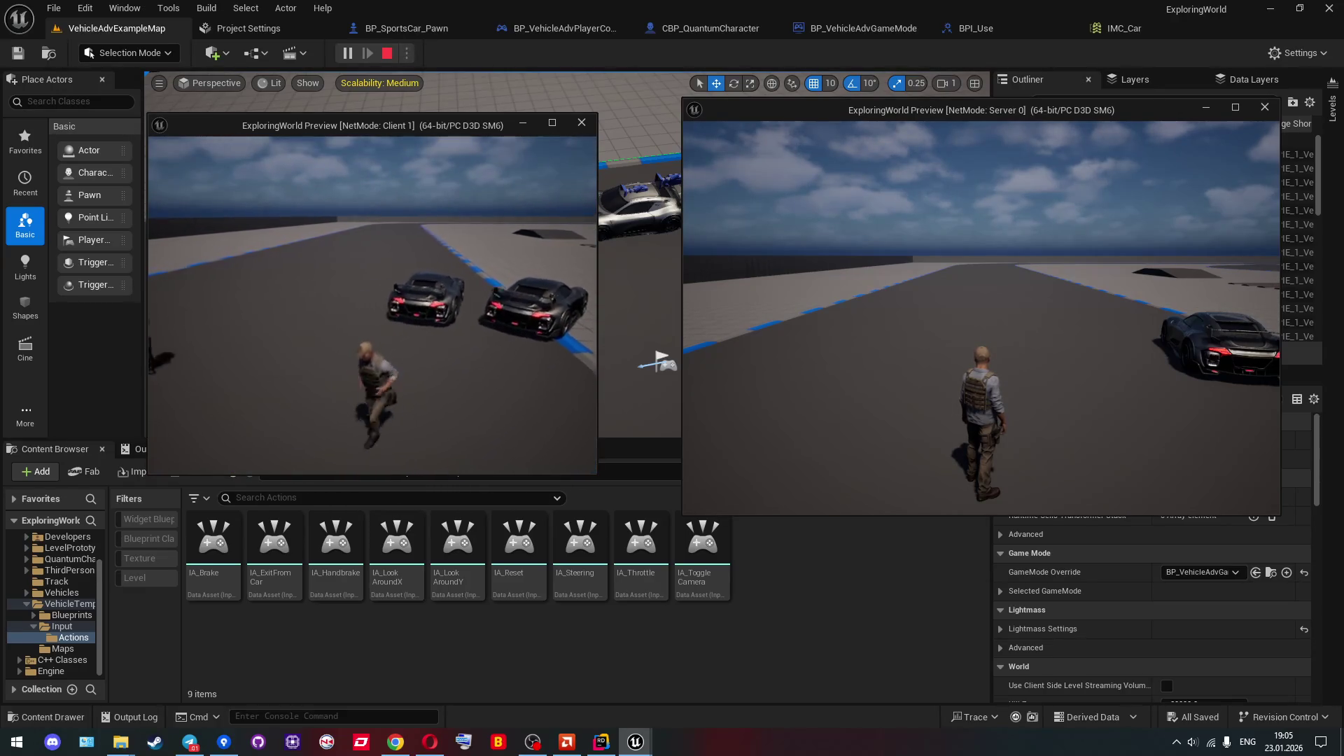
key(w)
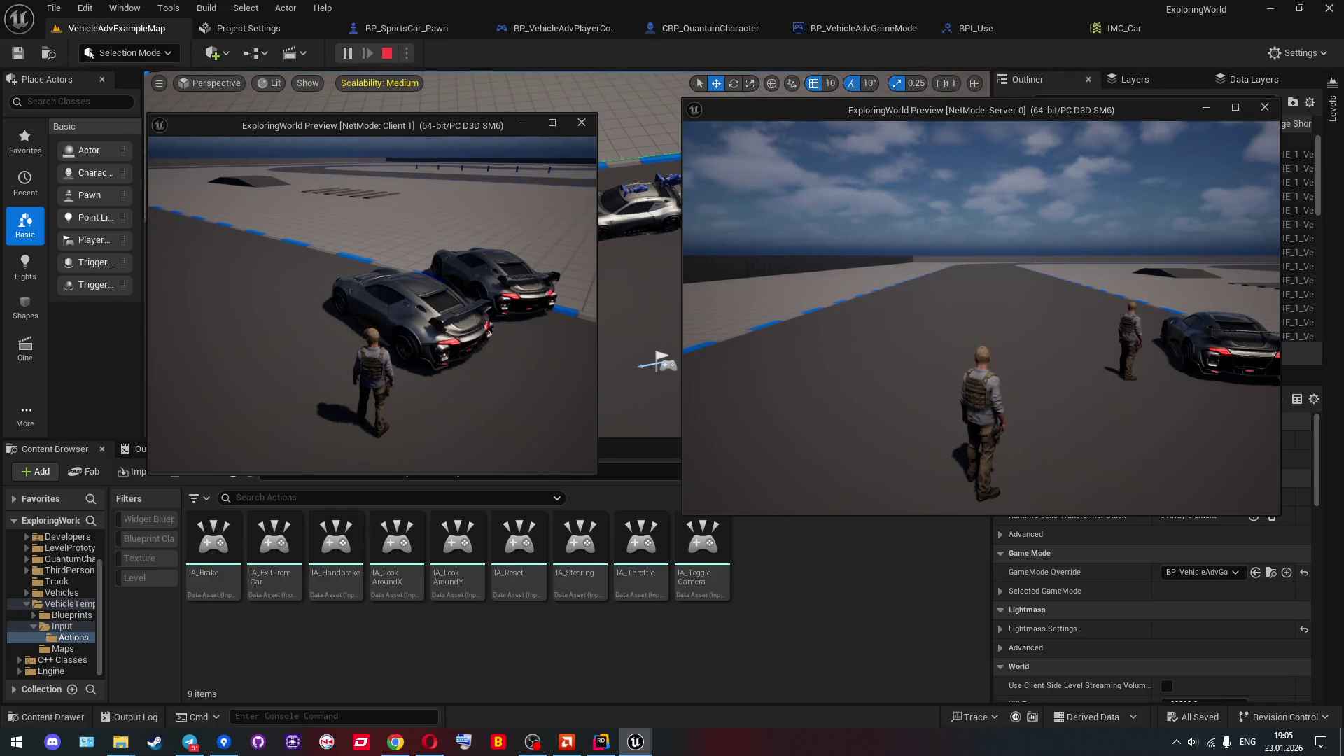
key(Escape)
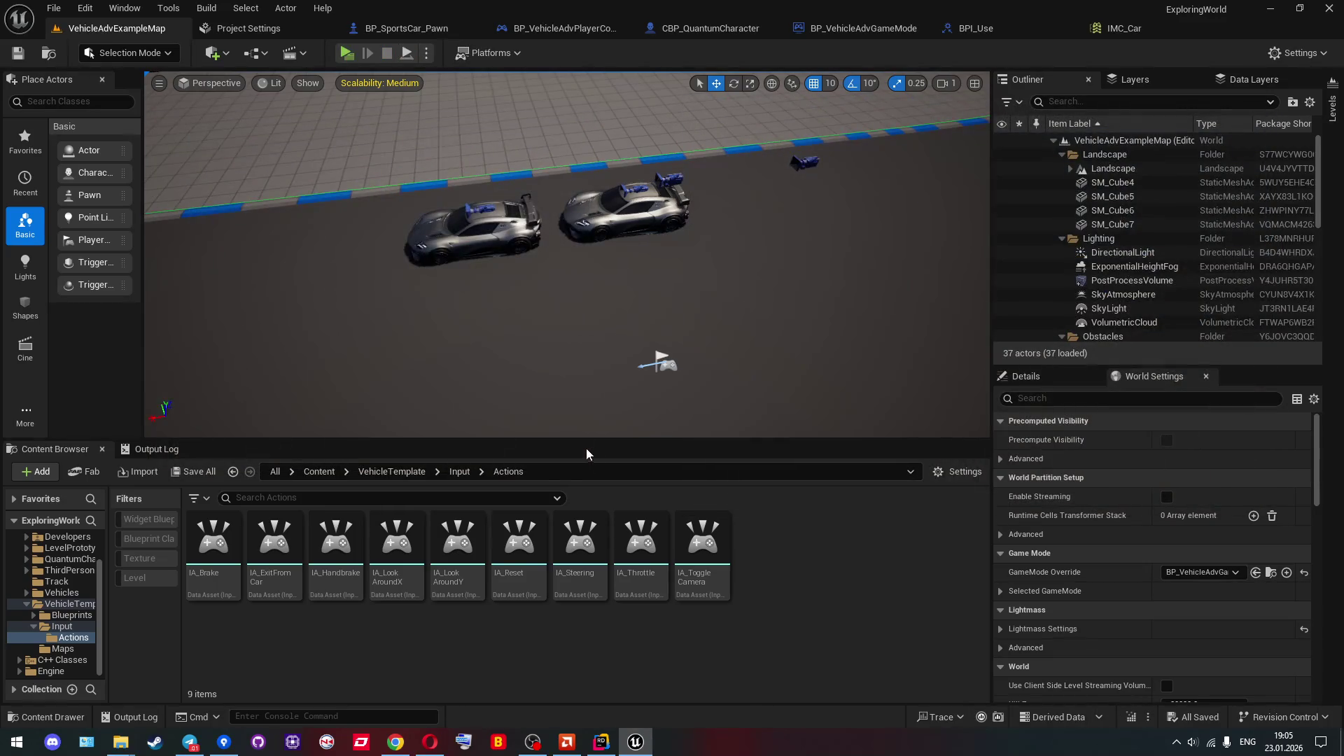
In Rider, open ExploringWorldPawn and scroll to the brake, handbrake and brake-light declarations.
click(602, 744)
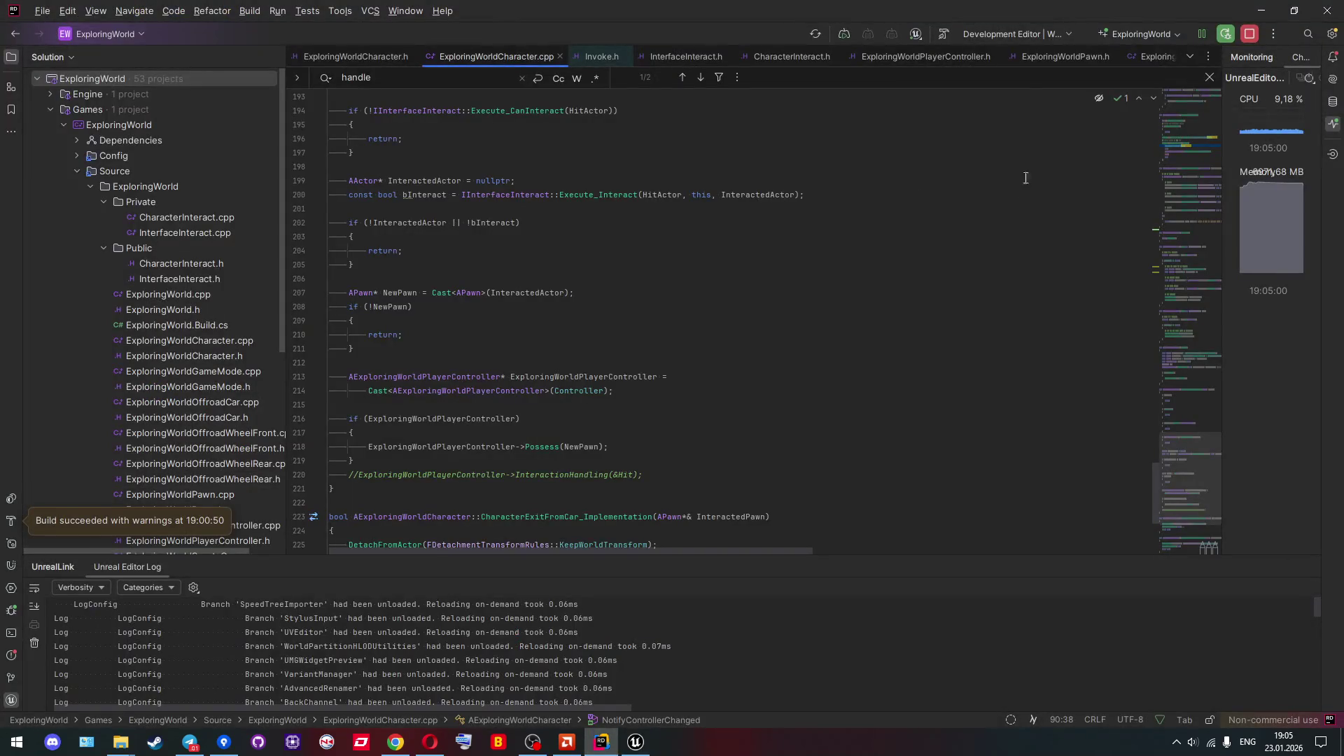
scroll(983, 56, down, 5)
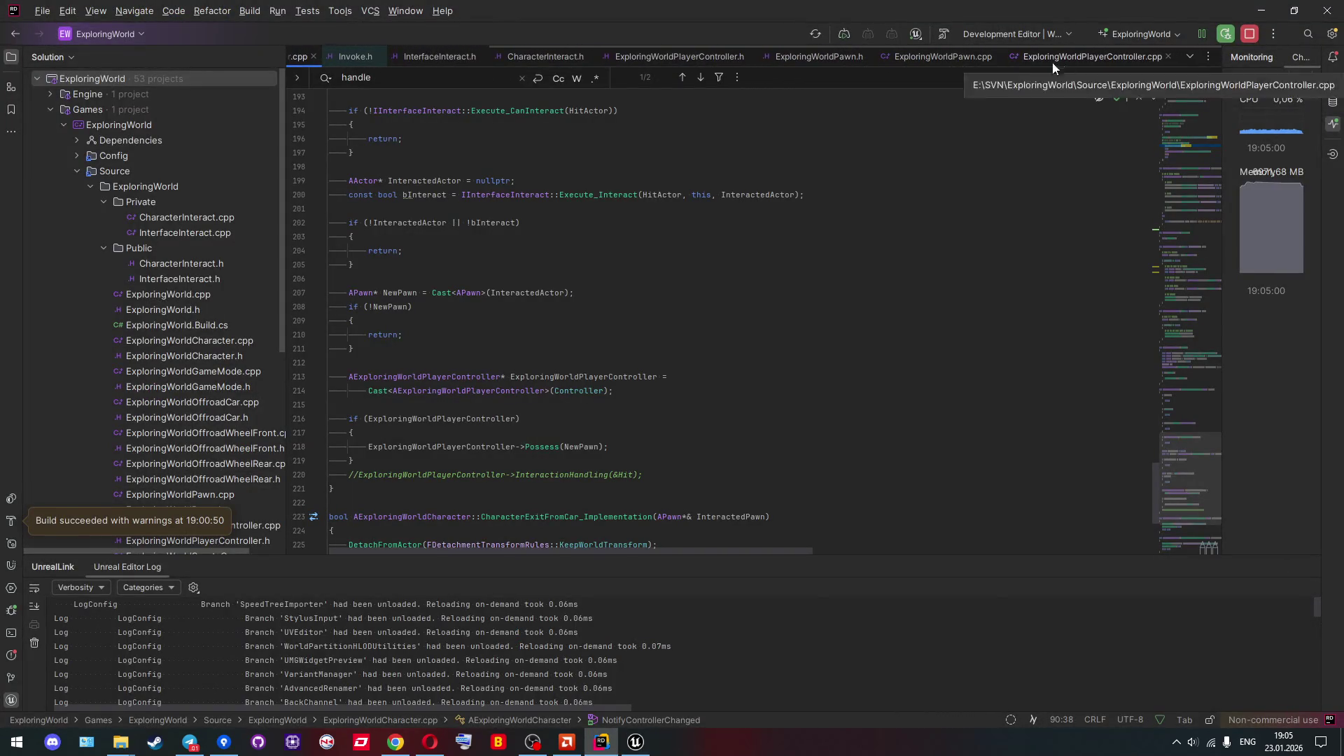
click(942, 59)
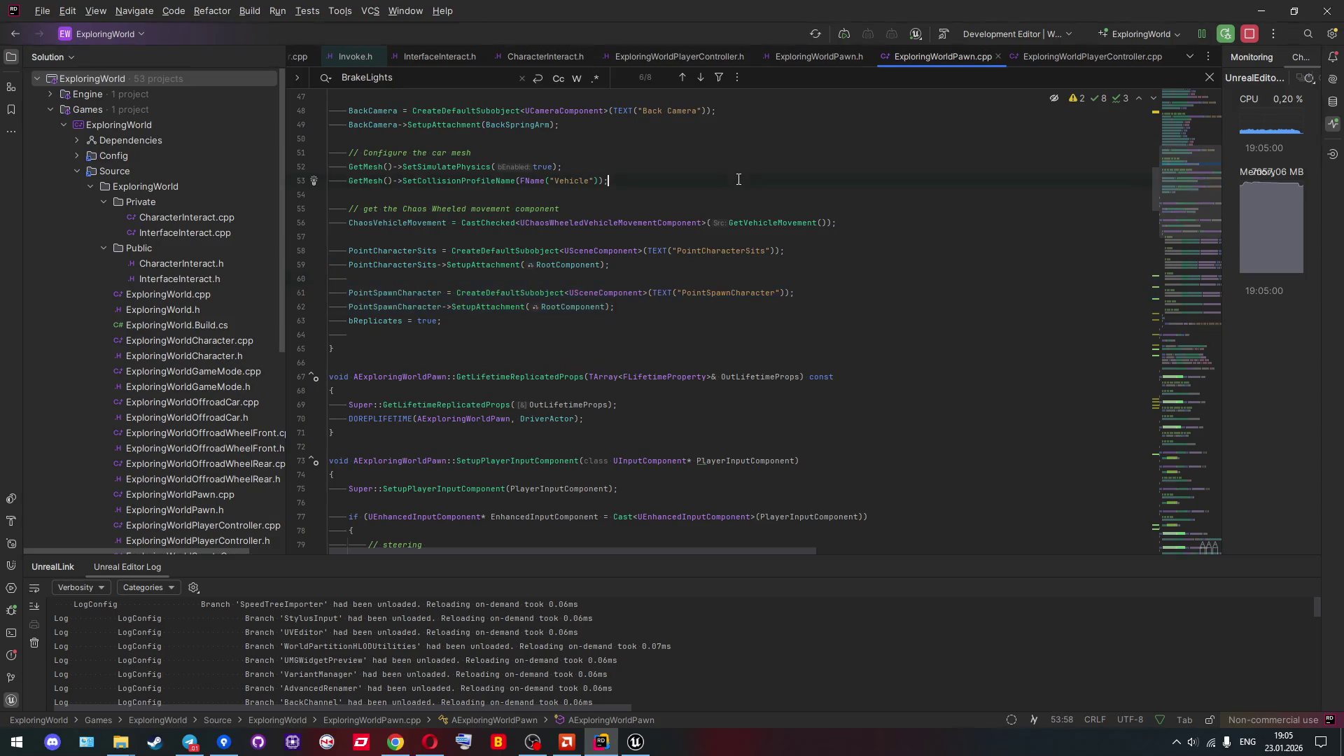
scroll(588, 186, up, 15)
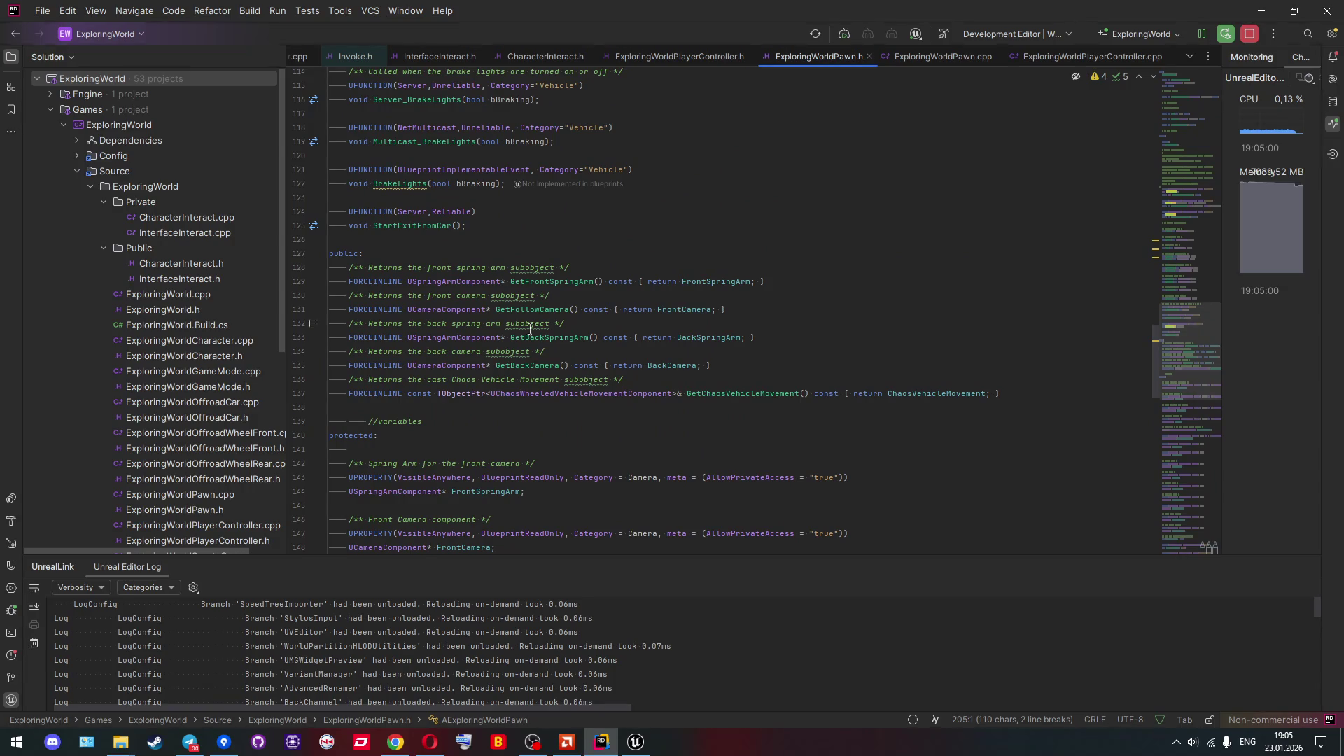
scroll(539, 340, up, 3)
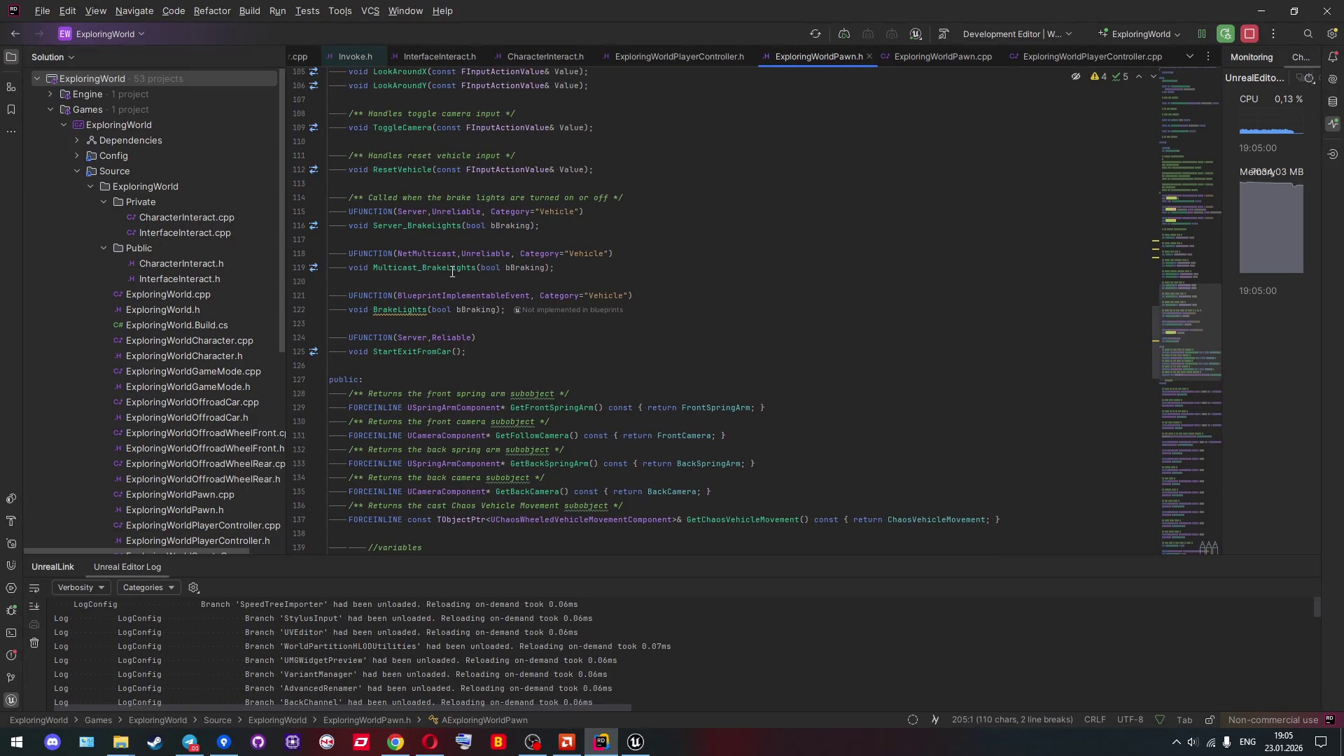
scroll(453, 272, up, 4)
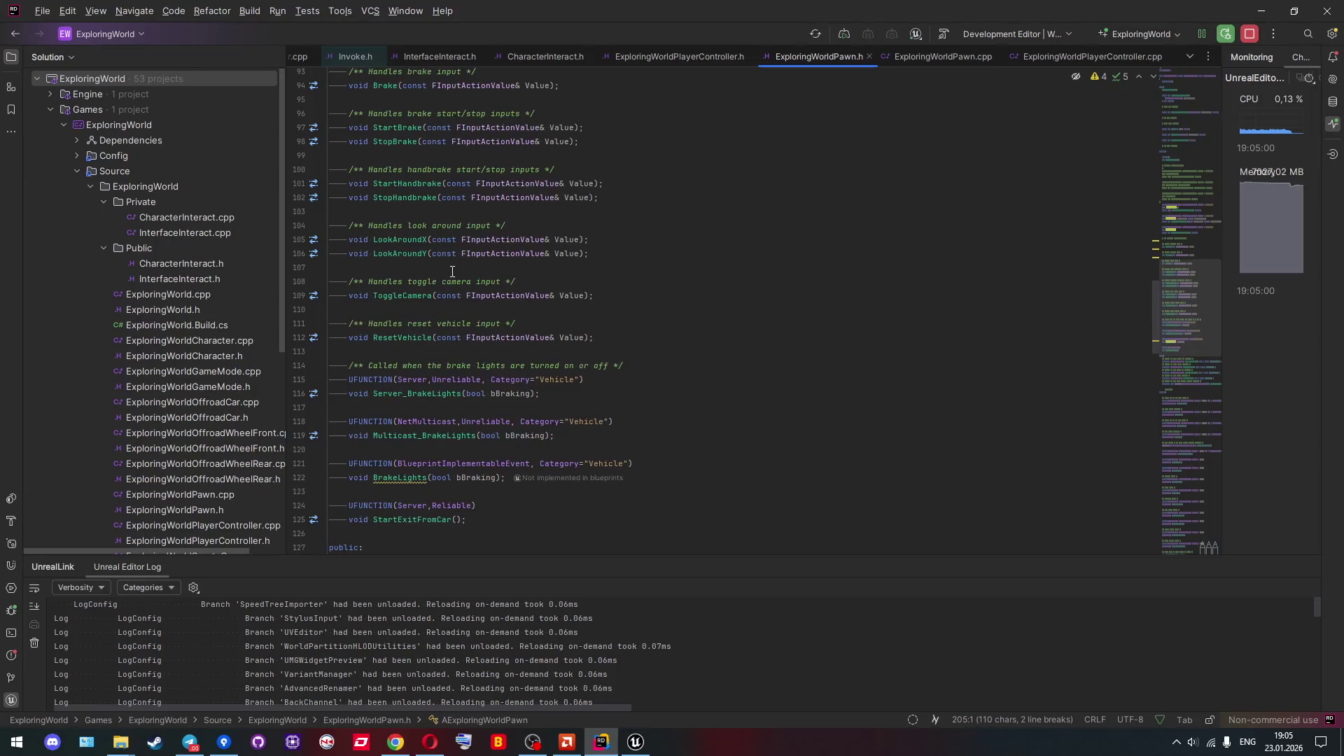
scroll(441, 260, up, 1)
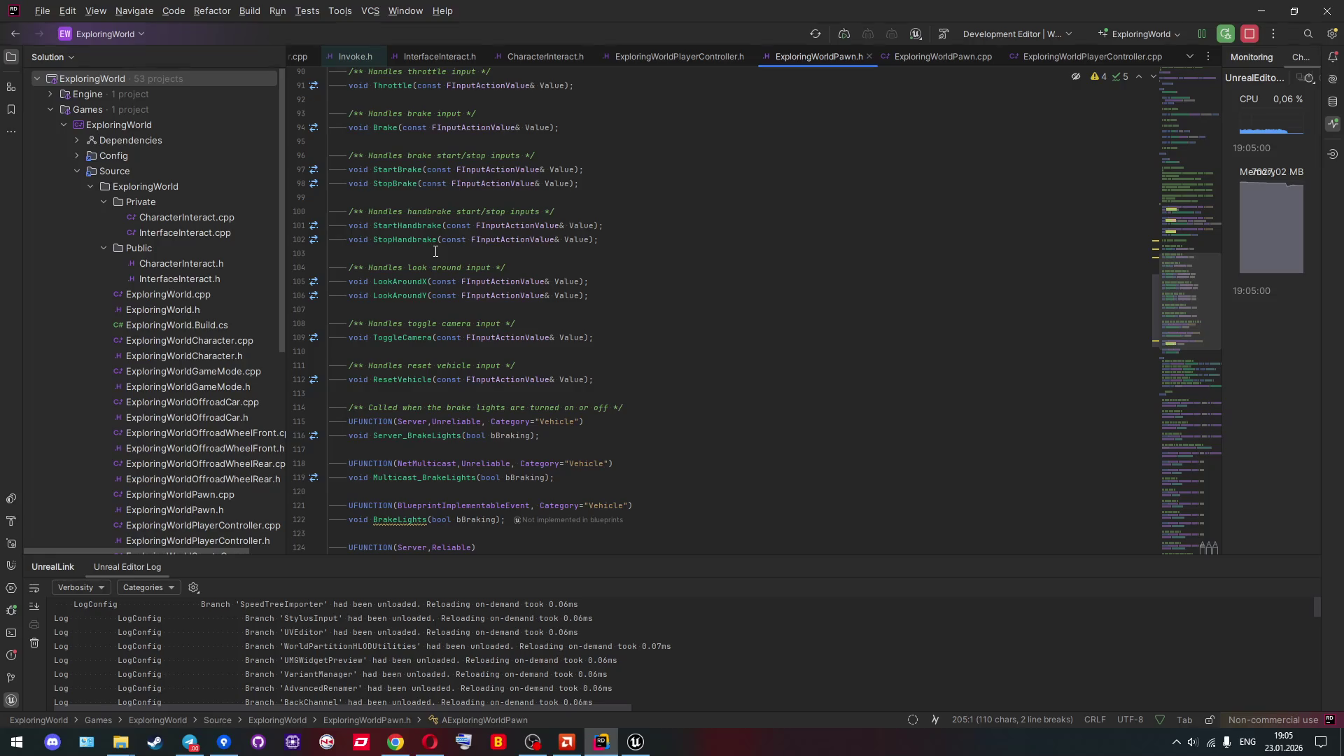
click(636, 741)
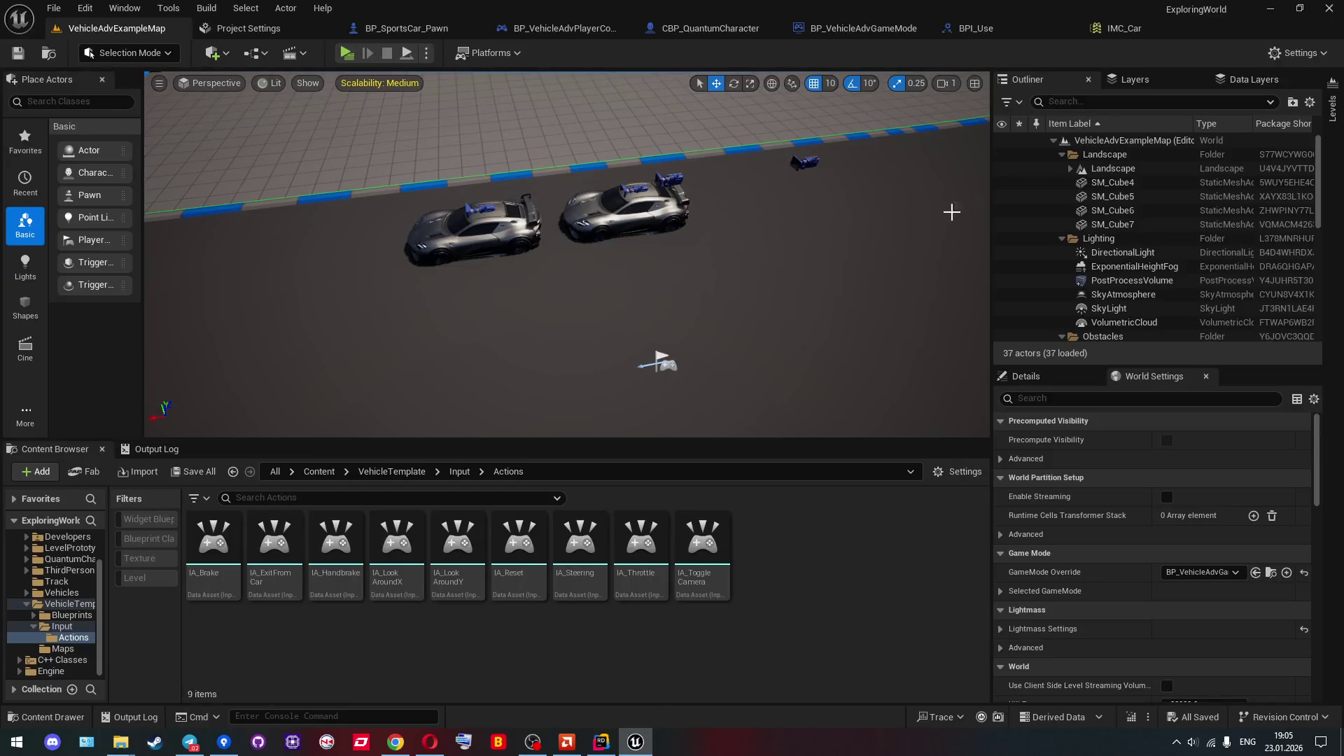
Open IMC_Car and expand the IA_Handbrake mapping row to check its bound keys.
click(1120, 28)
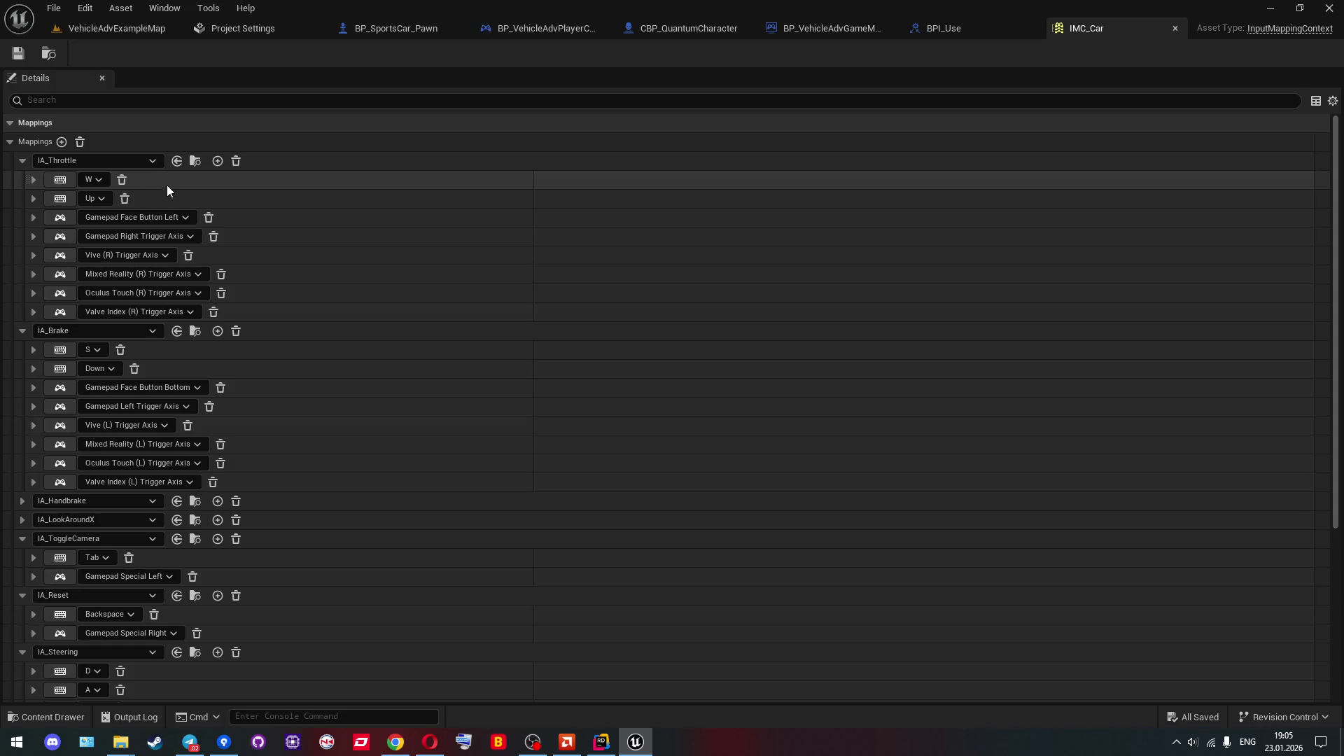
scroll(140, 294, down, 3)
click(23, 305)
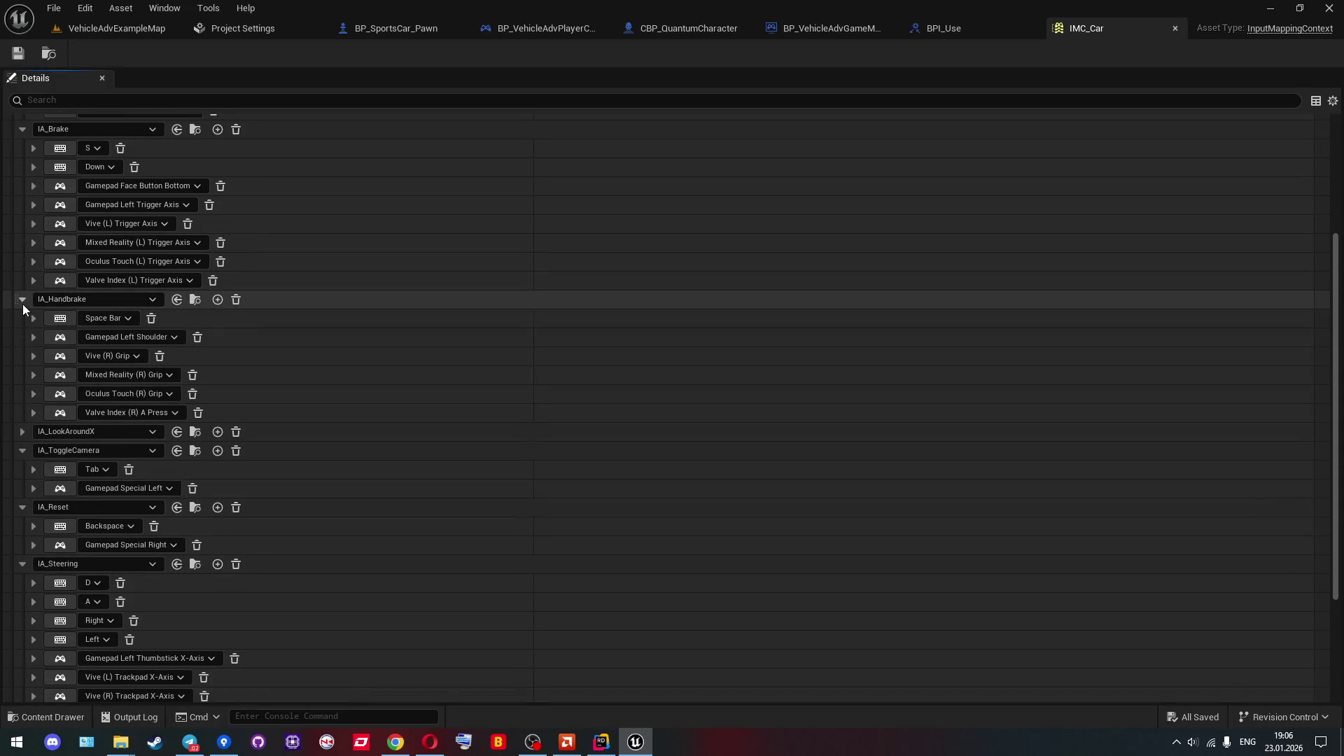
click(24, 301)
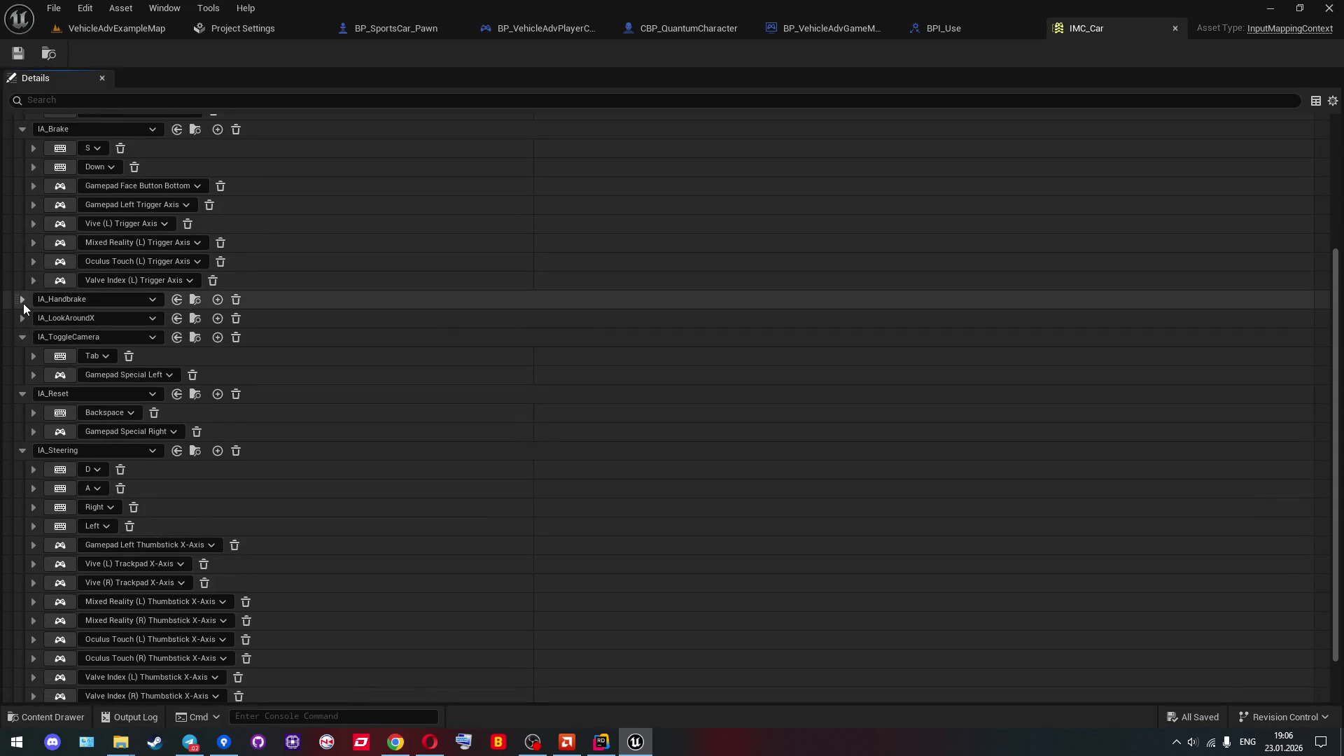
click(23, 301)
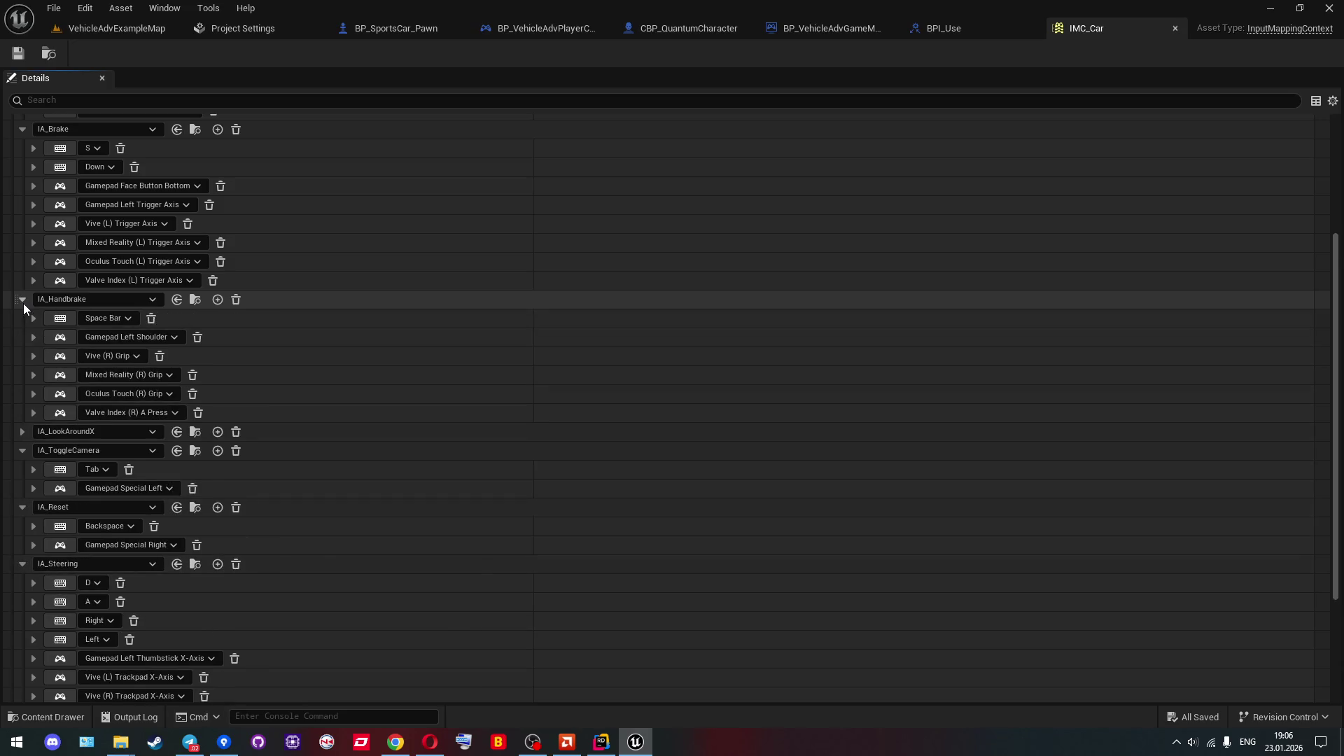
click(23, 301)
scroll(24, 308, down, 3)
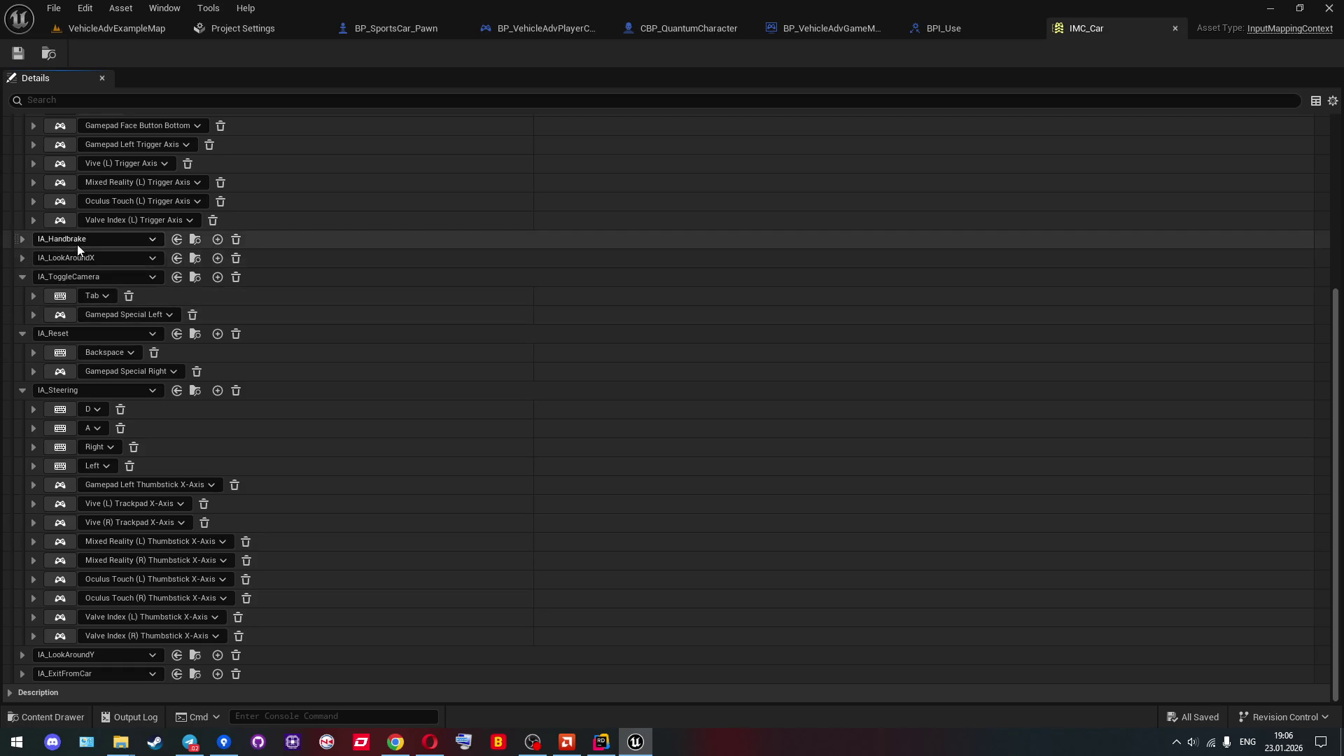
Go to the StartHandbrake definition in ExploringWorldPawn.cpp from its line-101 declaration.
key(alt+Tab)
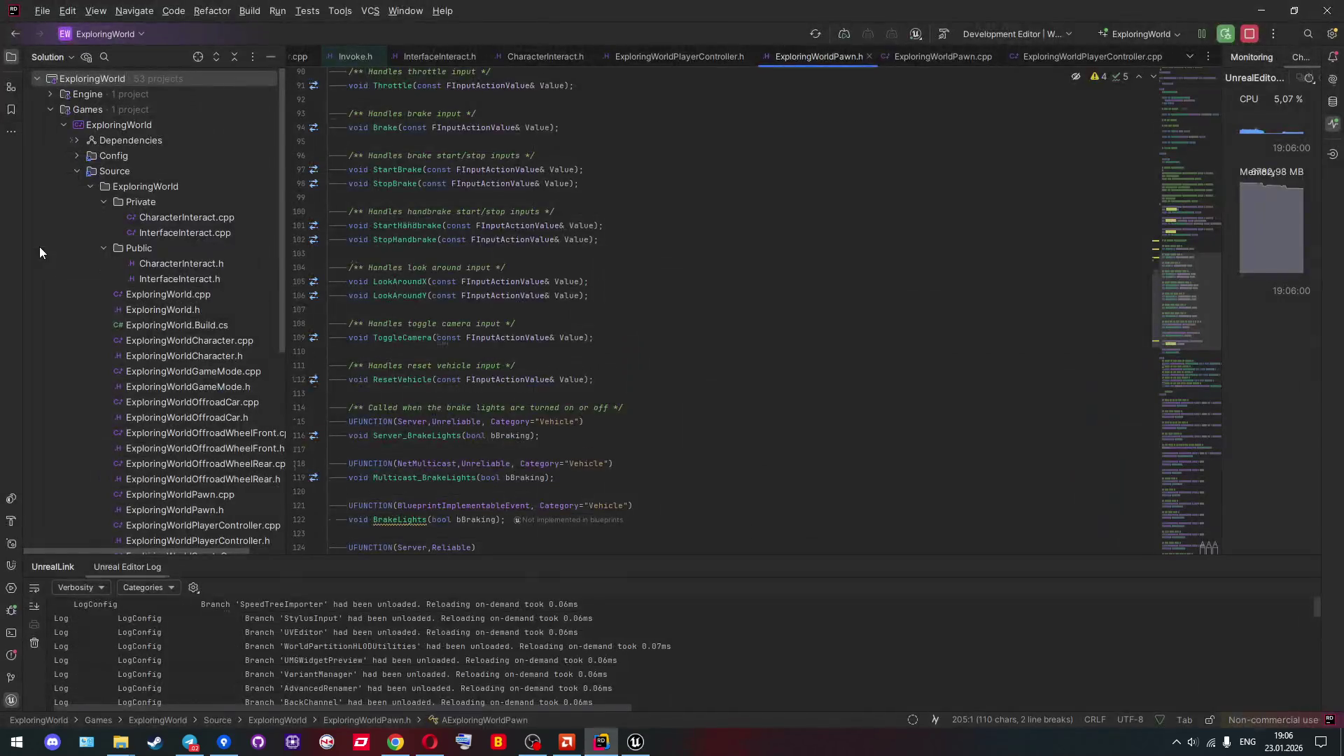
click(418, 228)
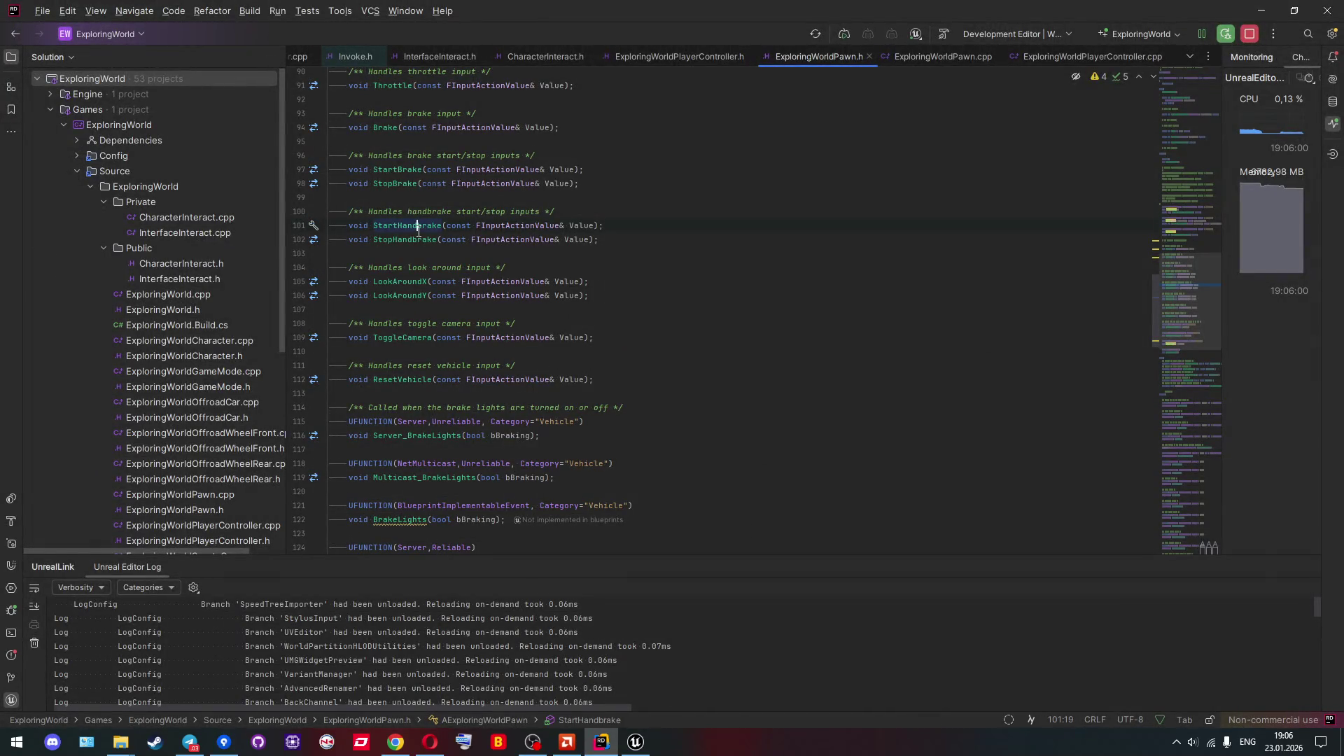
key(alt+Tab)
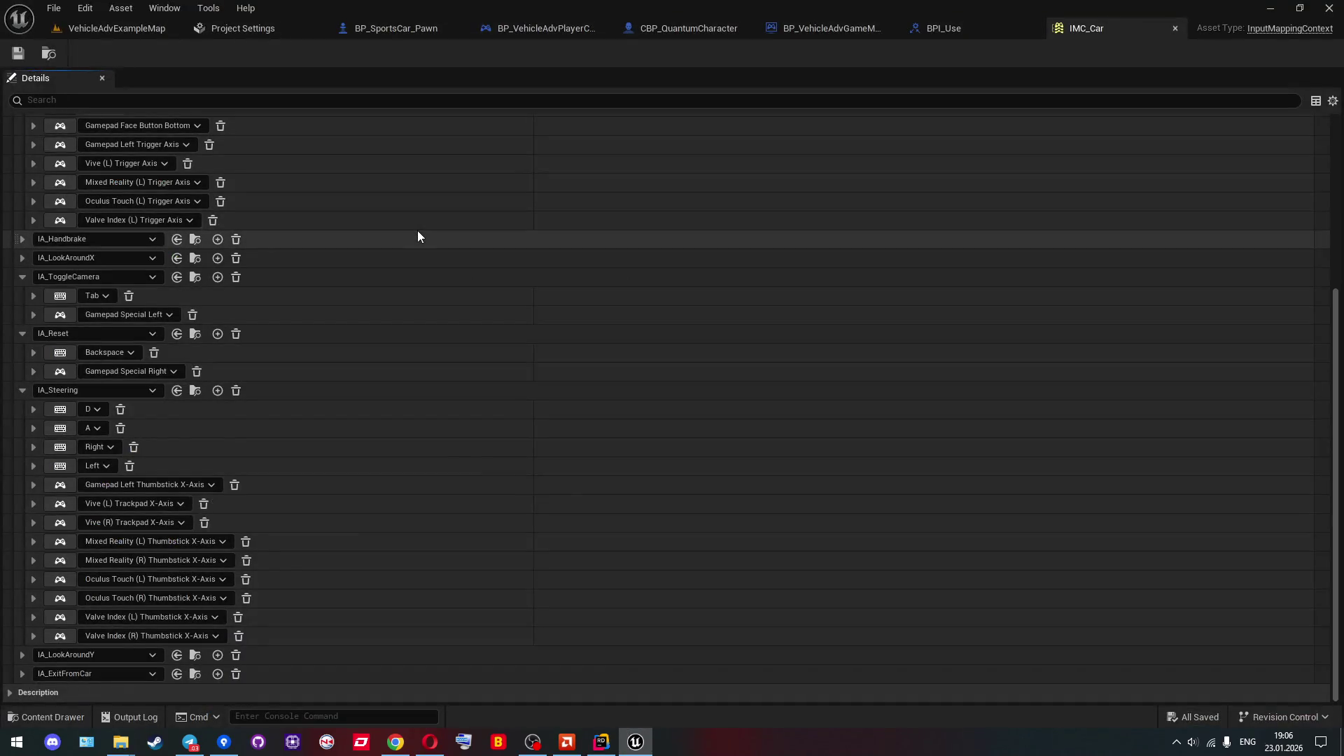
key(alt+Tab)
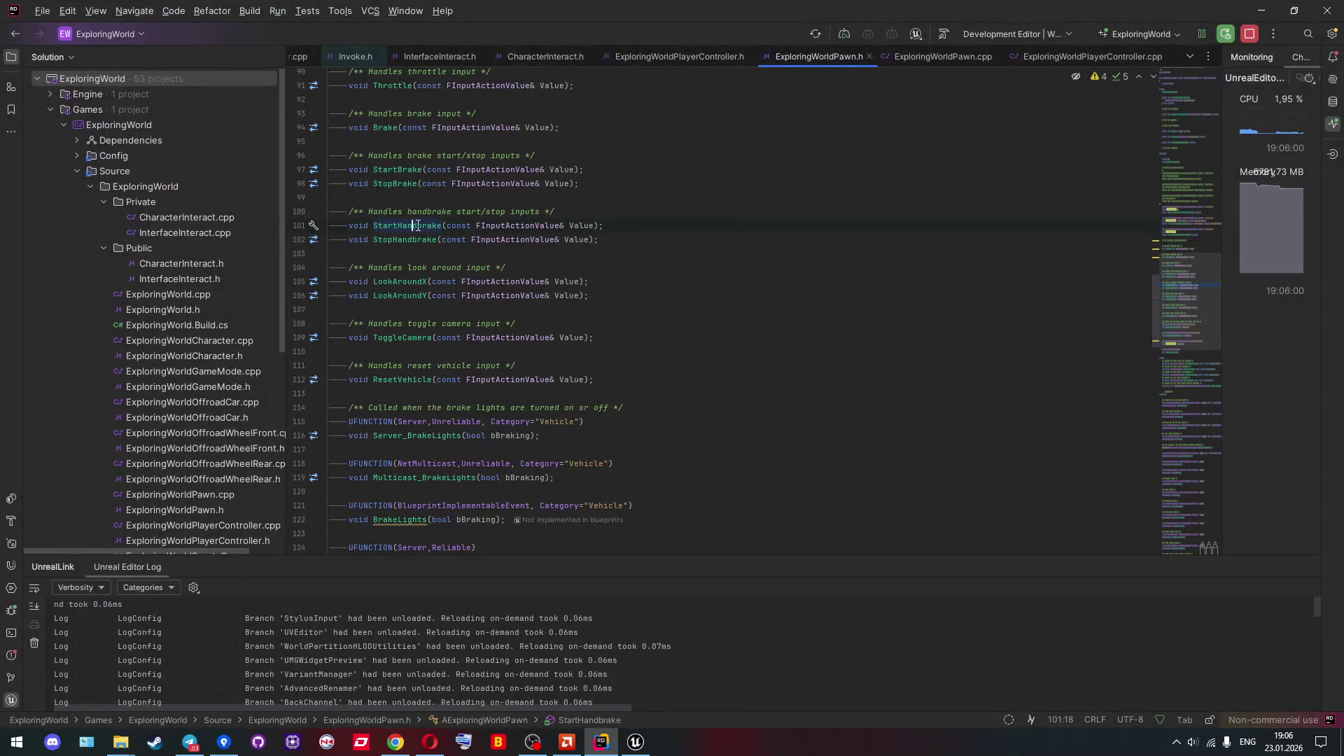
ctrl+click(430, 226)
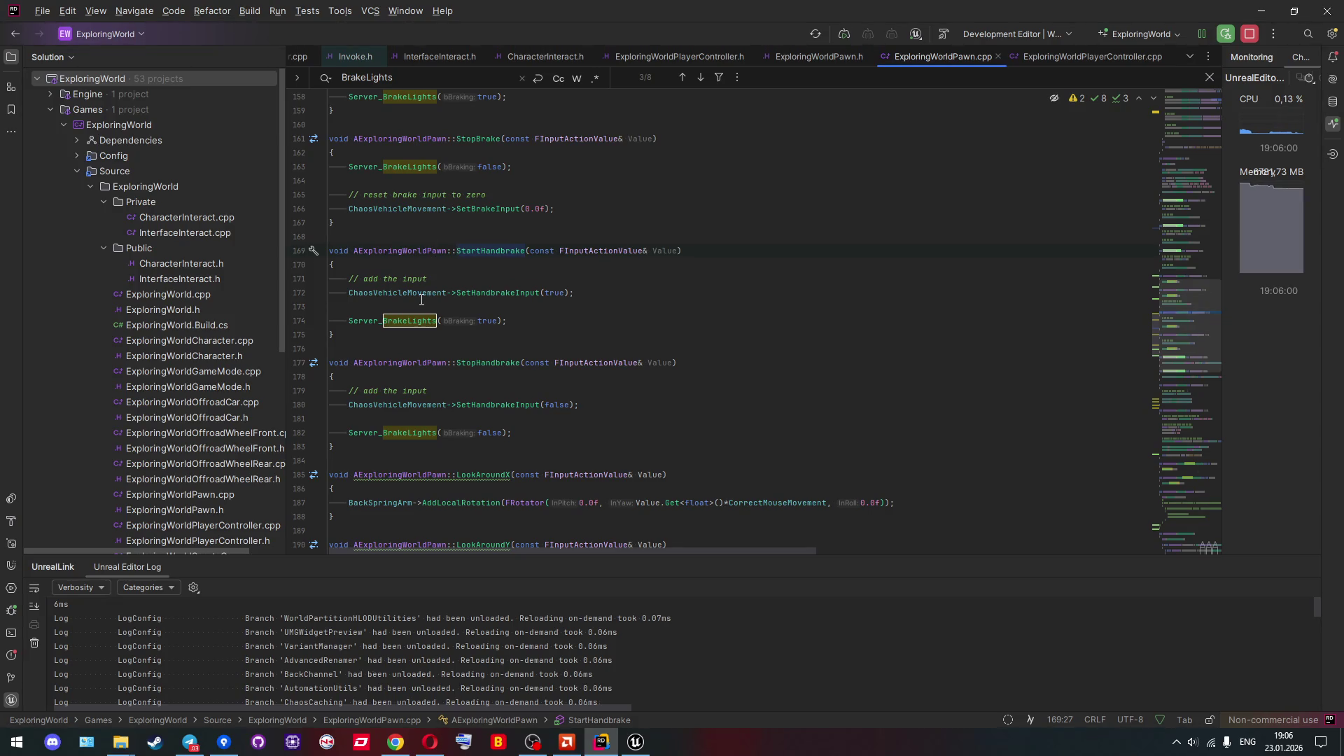
Read the handbrake and brake functions and their Server_BrakeLights true/false calls.
scroll(422, 299, up, 3)
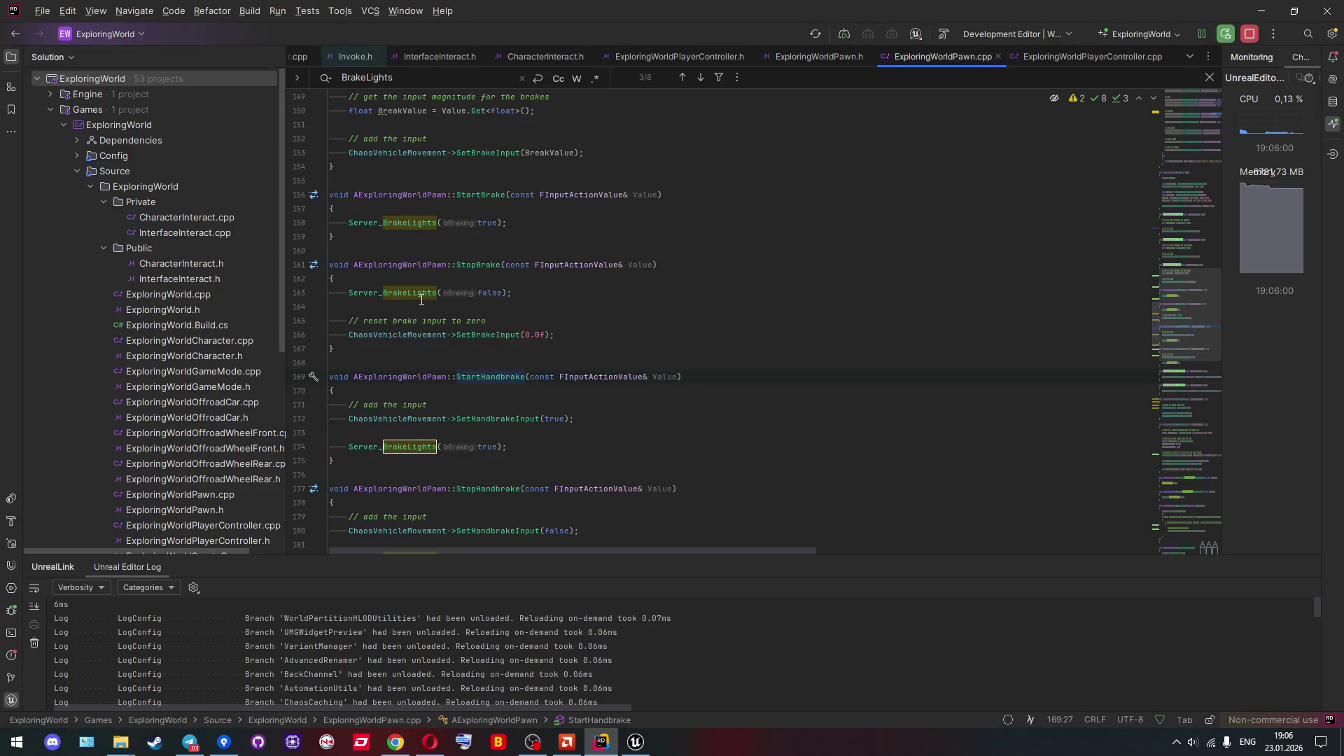
scroll(422, 299, up, 8)
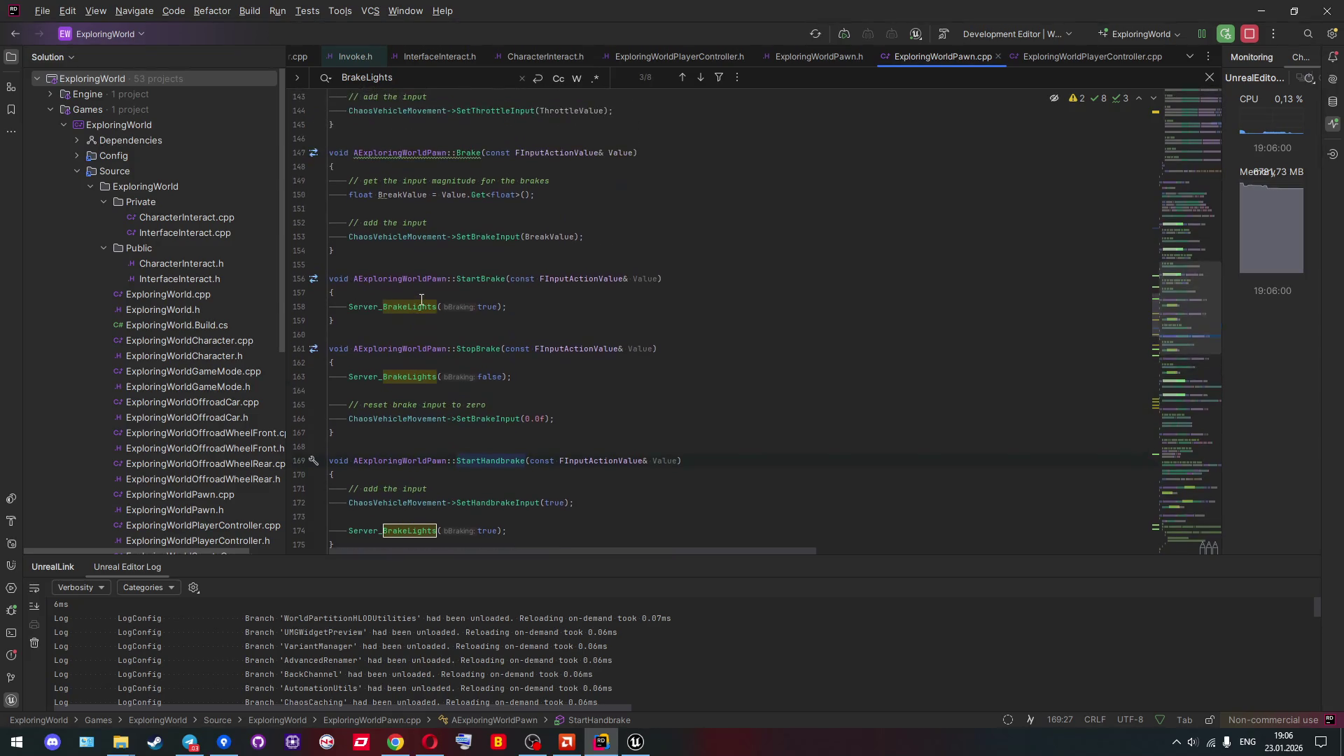
scroll(421, 300, down, 9)
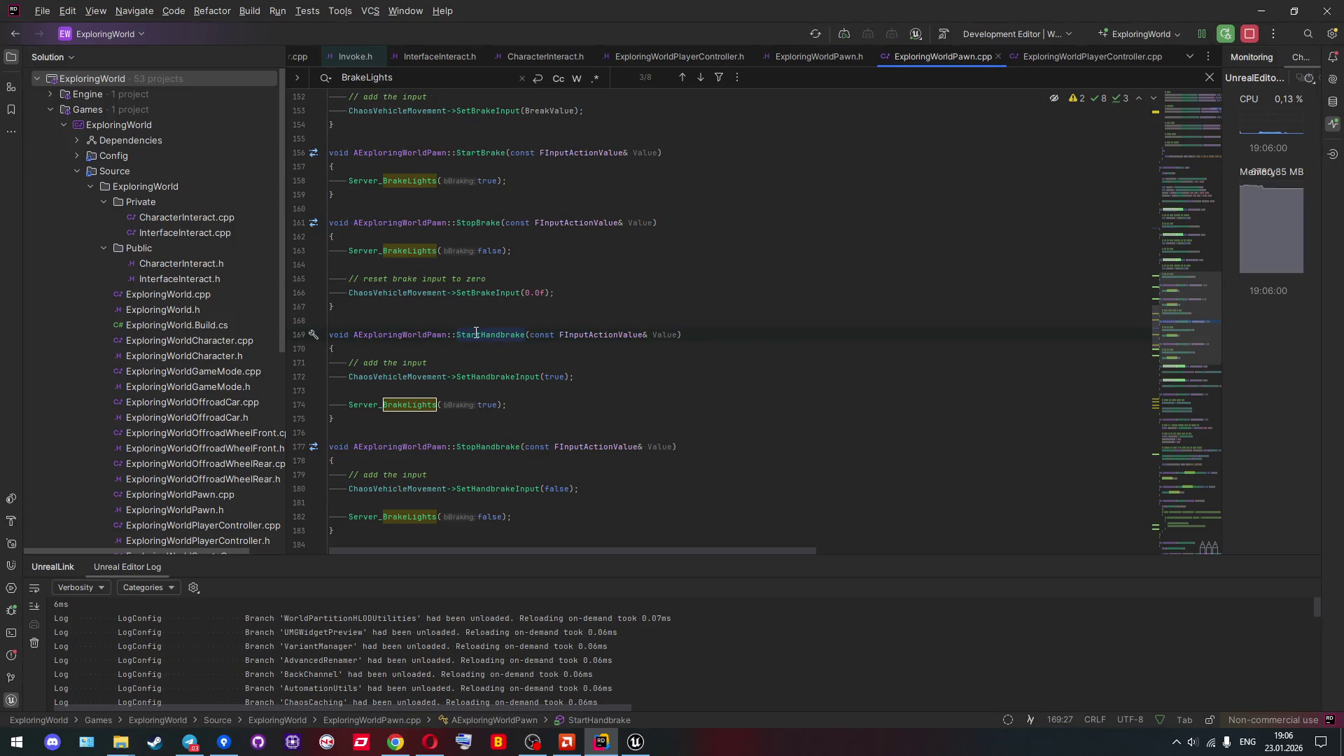
mouse_move(476, 333)
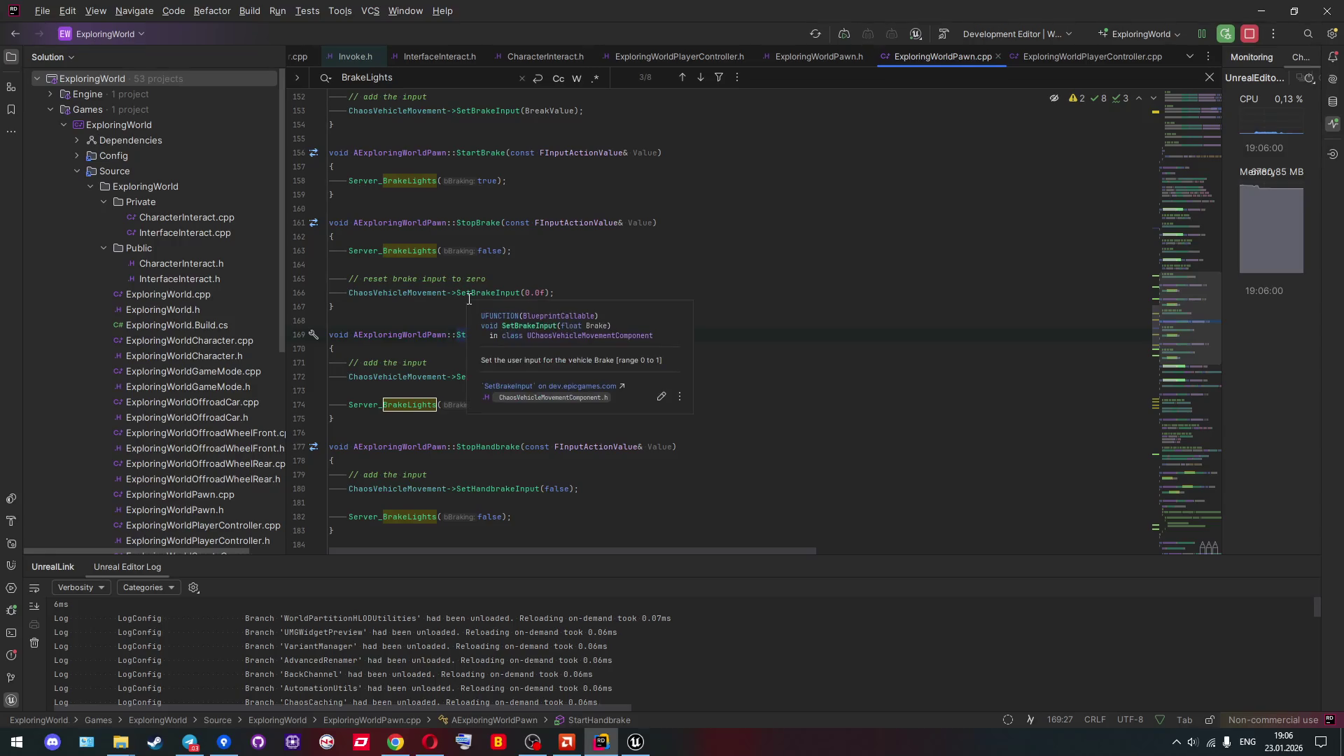
mouse_move(390, 287)
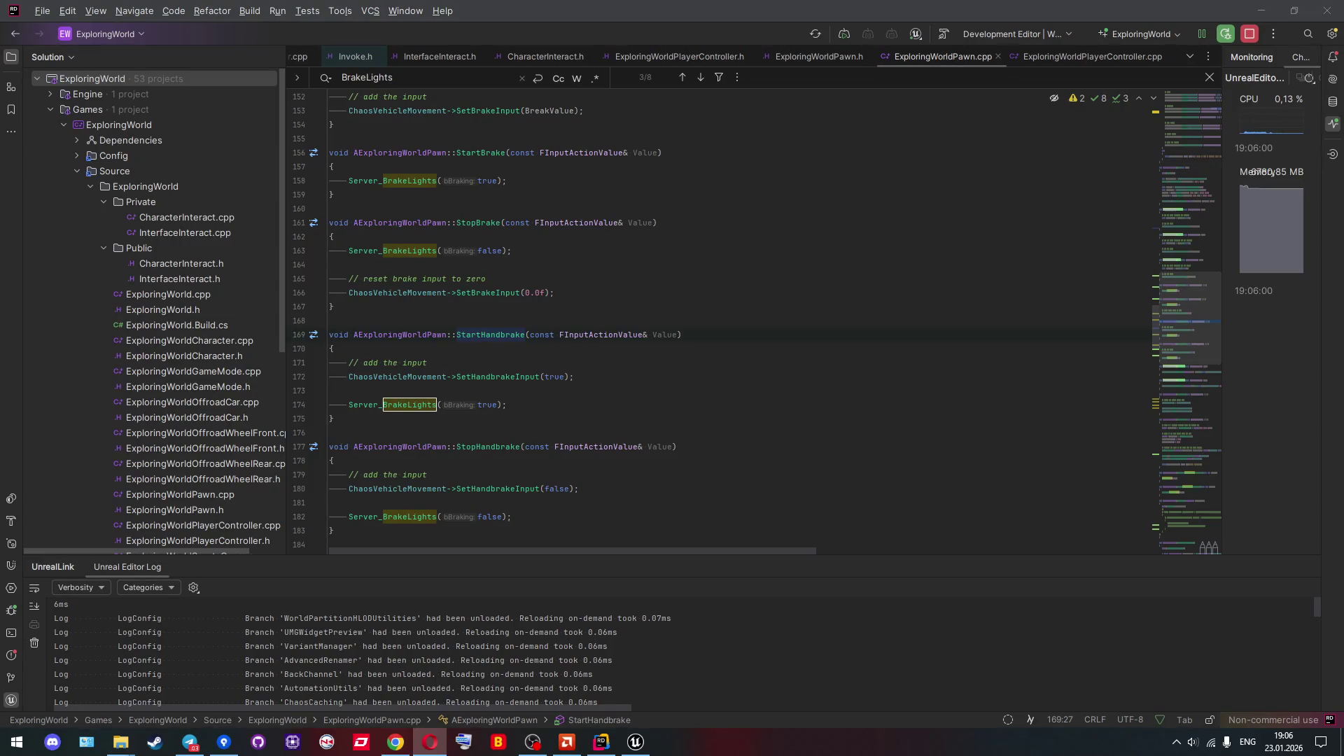
key(alt+shift)
click(722, 192)
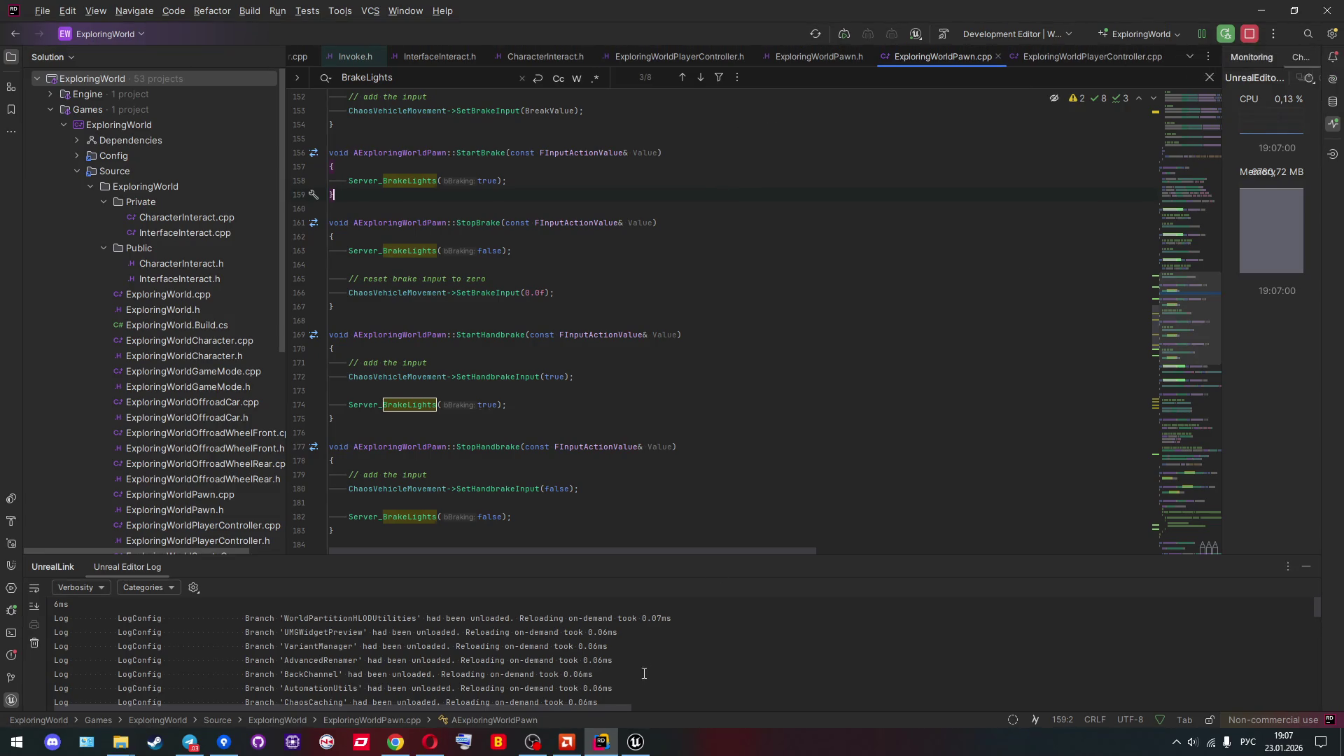
Bring Unreal Editor forward and close it with the window's X.
click(635, 741)
click(123, 28)
click(54, 7)
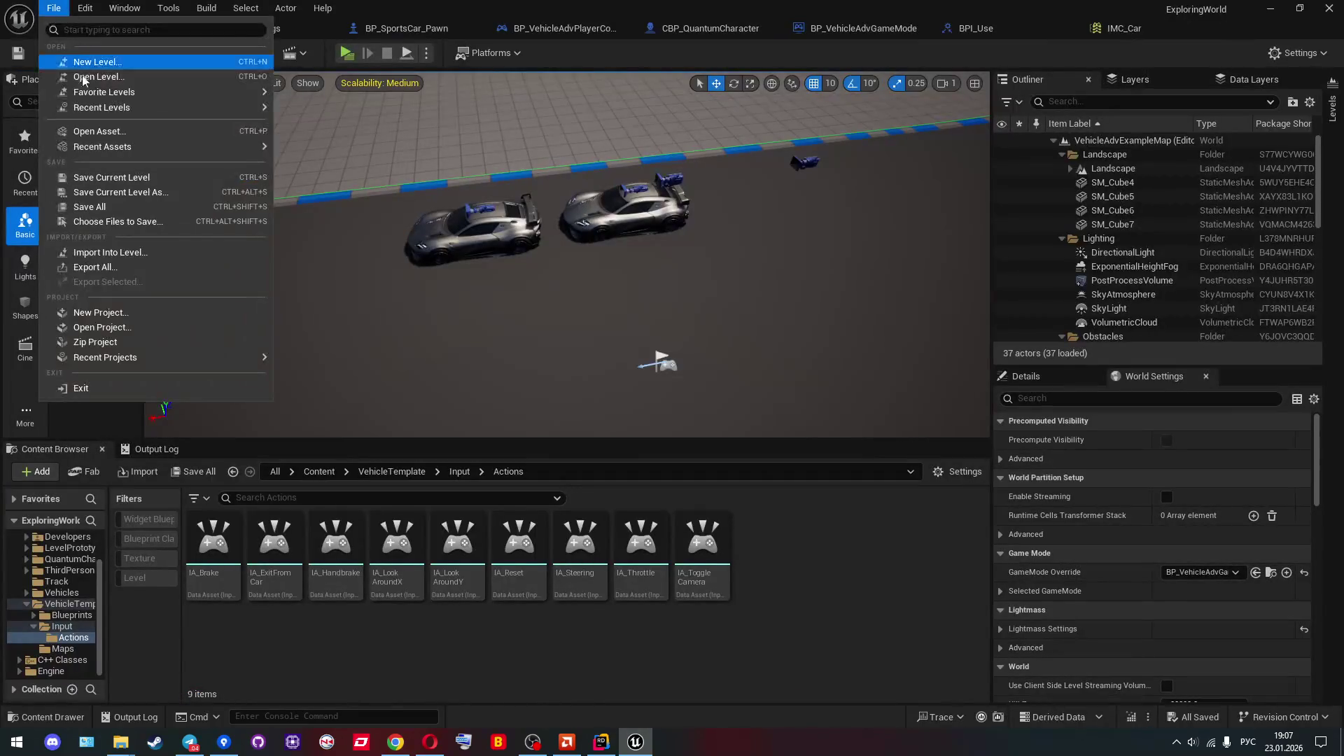
click(140, 204)
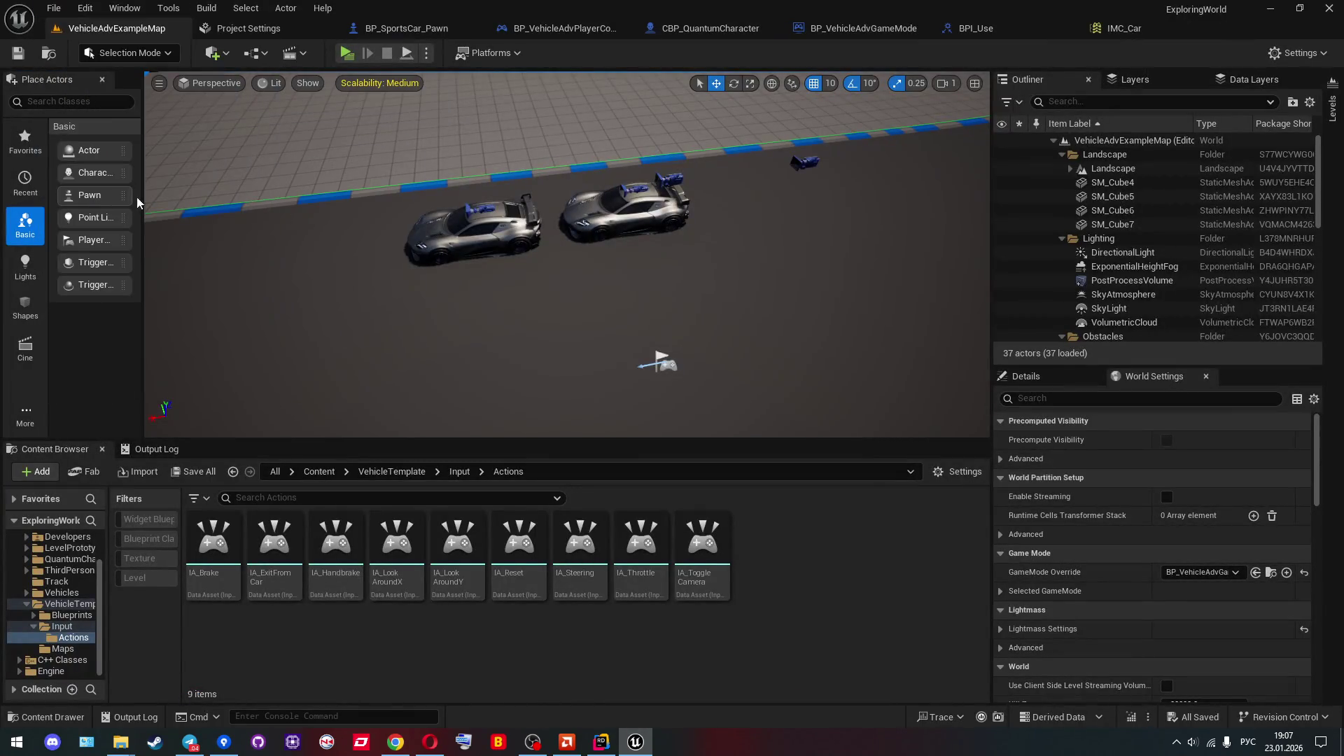
click(1328, 10)
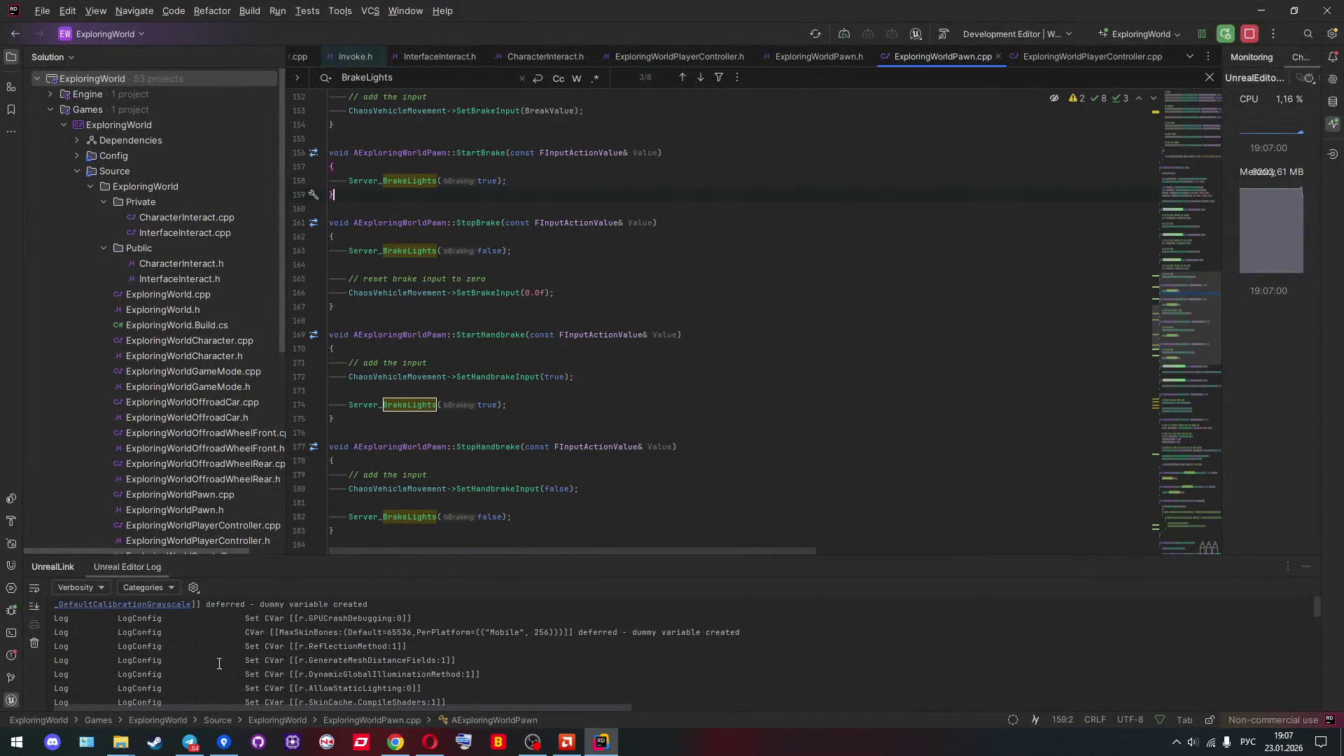